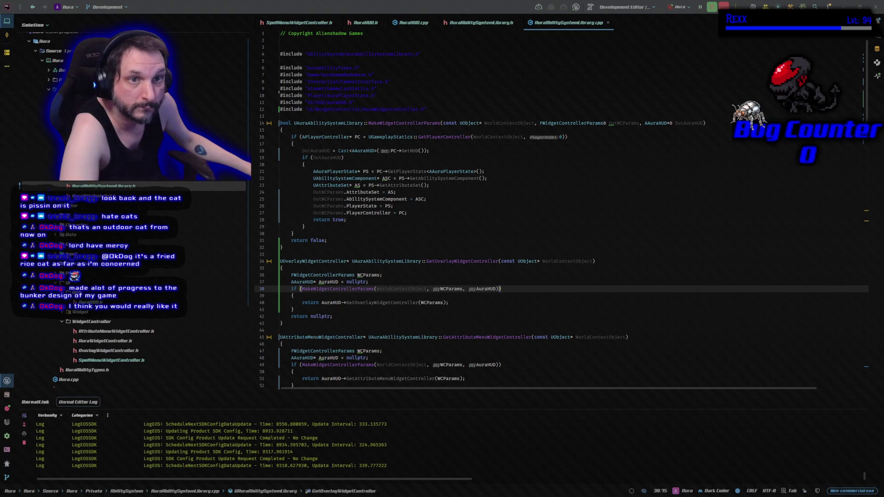
Switch to the browser showing the Imgur post and move it onto the main screen
{"action": "key", "text": "alt+2"}
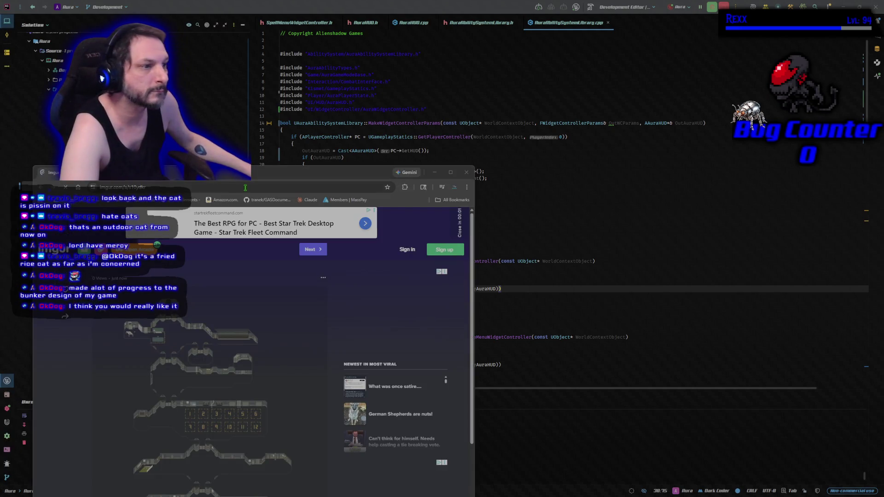
{"action": "left_click_drag", "start_coordinate": [242, 170], "coordinate": [483, 93]}
Maximize the browser, enlarge the bunker map image, and open it in a new tab
{"action": "double_click", "coordinate": [482, 92]}
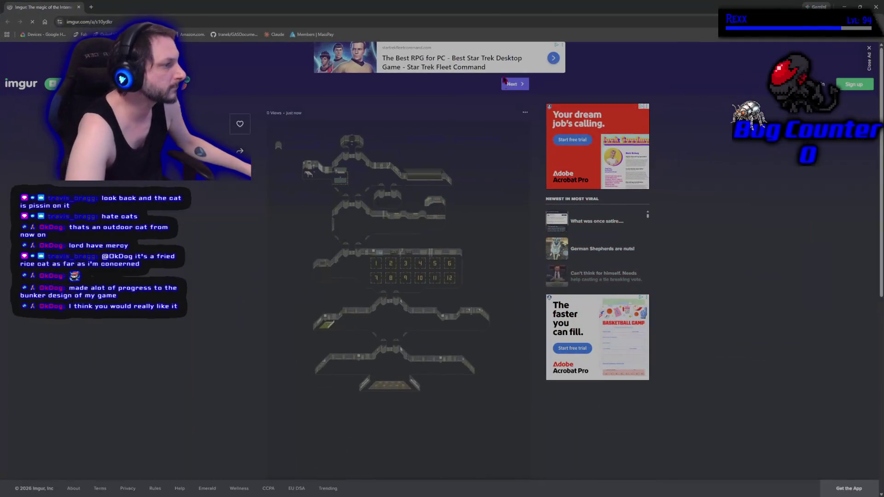
{"action": "left_click", "coordinate": [410, 231]}
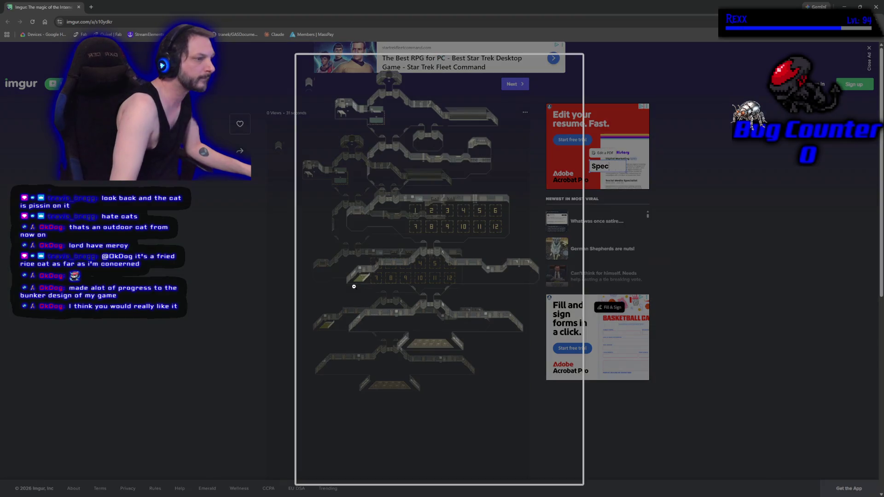
{"action": "left_click", "coordinate": [353, 286]}
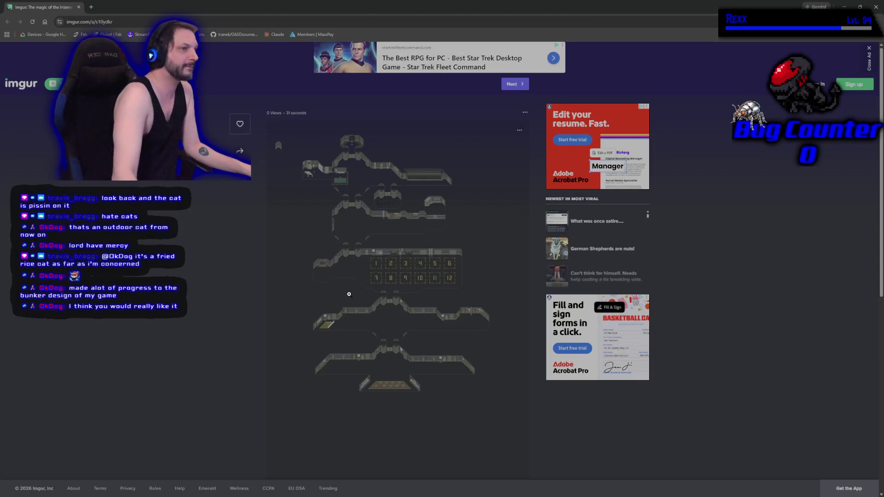
{"action": "scroll", "coordinate": [337, 272], "scroll_direction": "down", "scroll_amount": 3}
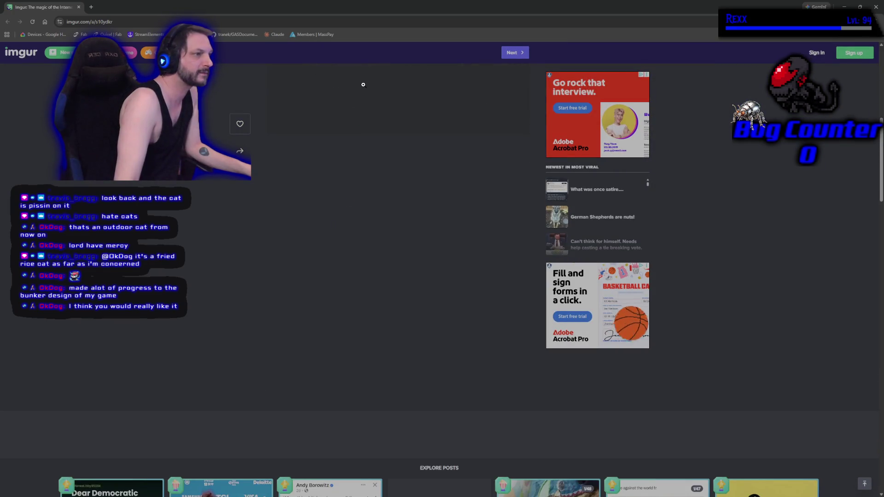
{"action": "left_click", "coordinate": [355, 235]}
{"action": "scroll", "coordinate": [364, 243], "scroll_direction": "down", "scroll_amount": 2}
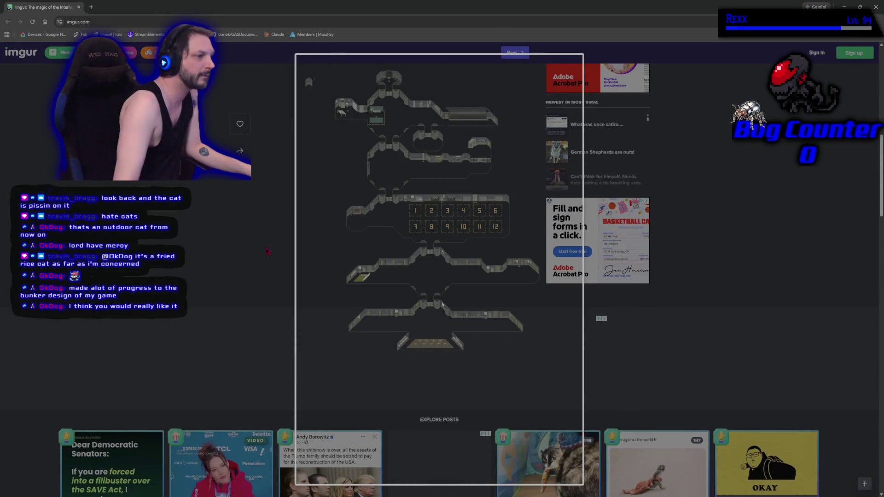
{"action": "right_click", "coordinate": [393, 225]}
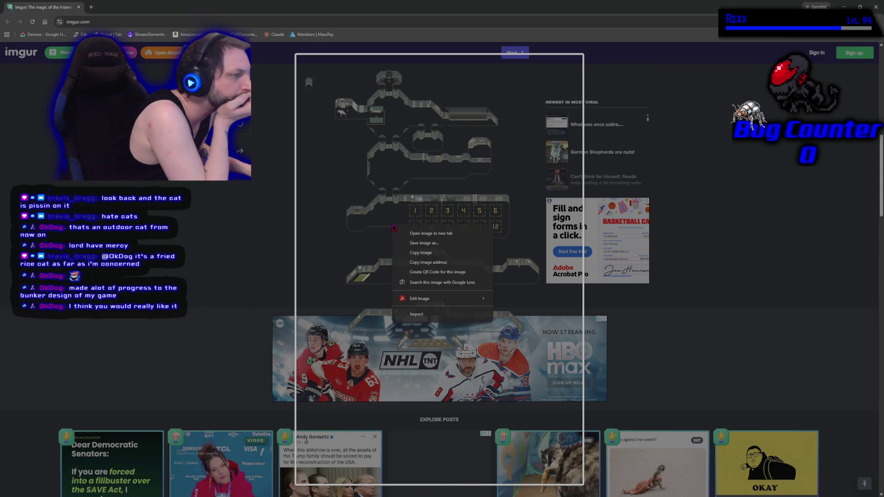
{"action": "left_click", "coordinate": [437, 233]}
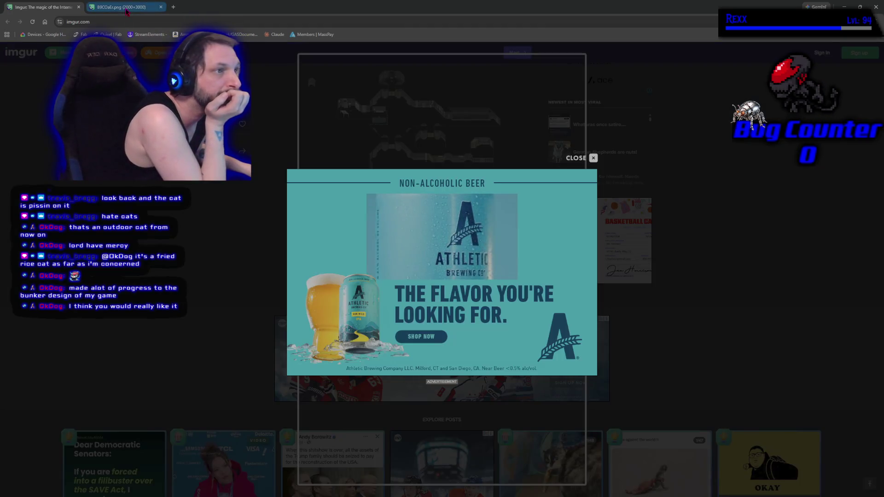
View the full-size bunker map PNG in its tab, then close that tab
{"action": "key", "text": "ctrl+Tab"}
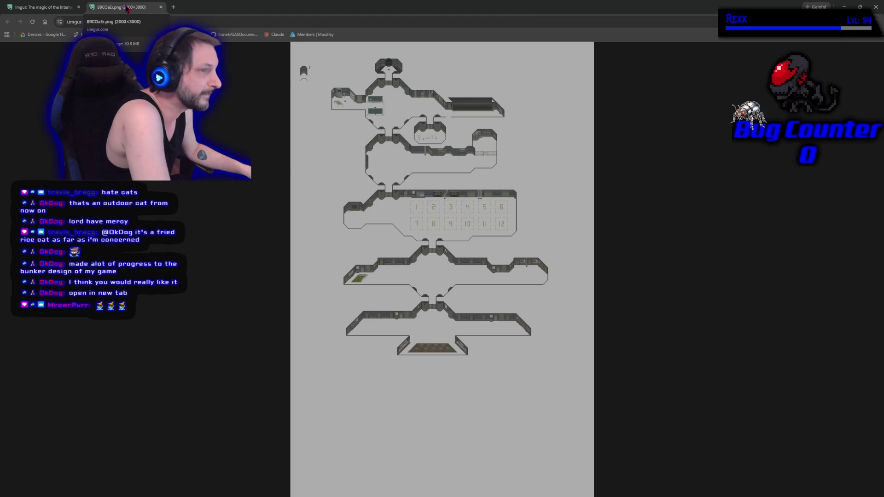
{"action": "middle_click", "coordinate": [127, 7]}
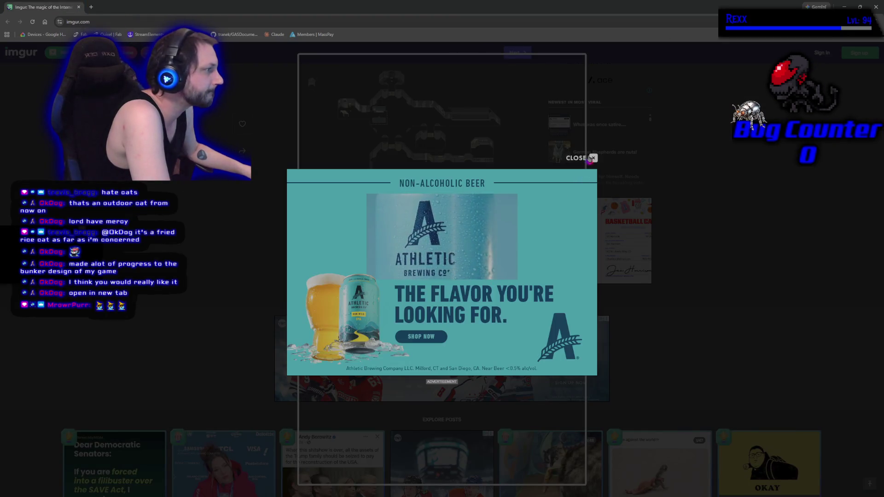
Dismiss the Imgur ad, then save WBP_SpellMenu in Unreal Editor and switch to the Dungeon level
{"action": "left_click", "coordinate": [591, 159]}
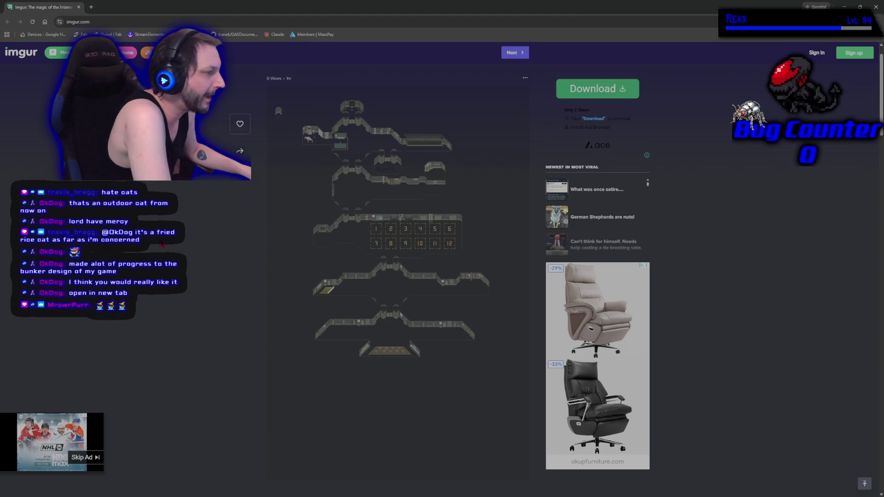
{"action": "key", "text": "alt+Tab"}
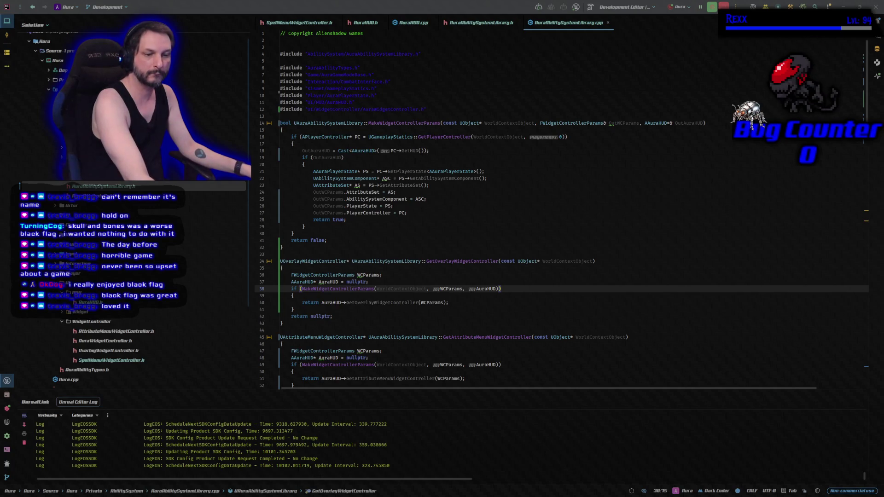
{"action": "key", "text": "alt+Tab"}
{"action": "key", "text": "ctrl+s"}
{"action": "left_click", "coordinate": [39, 18]}
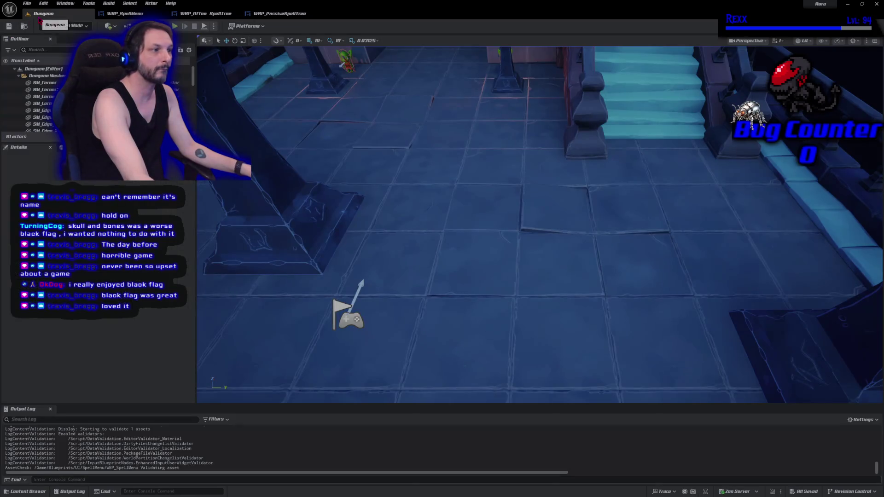
Pull the camera back over the dungeon and Play In Editor with Alt+P
{"action": "left_click_drag", "start_coordinate": [428, 179], "coordinate": [409, 141]}
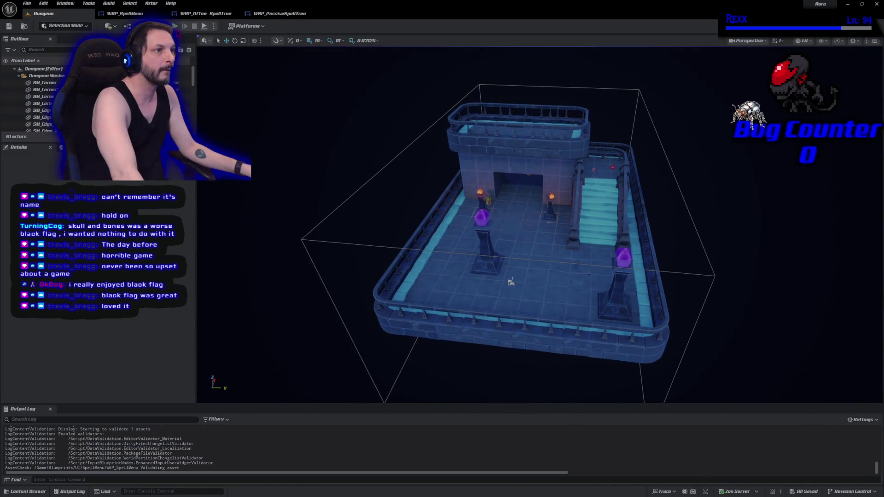
{"action": "key", "text": "alt+p"}
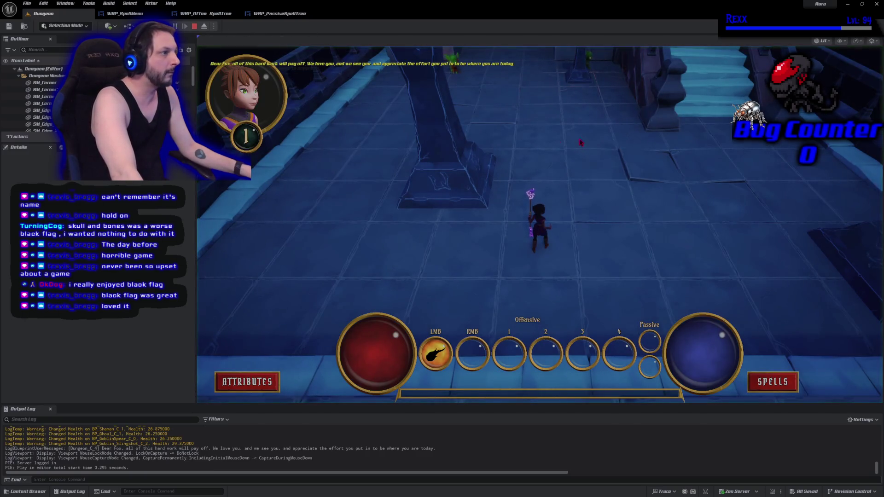
Kill the goblin with fire bolts, then run up the corridor toward the demons
{"action": "left_click", "coordinate": [573, 115]}
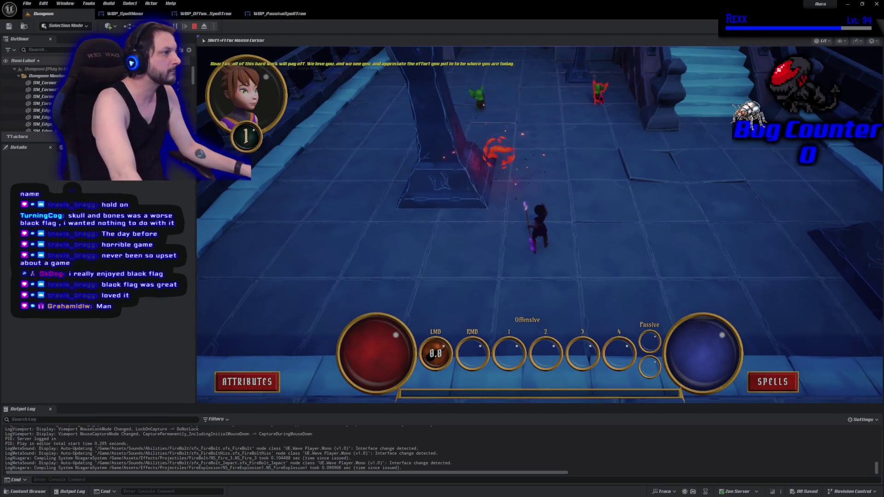
{"action": "left_click", "coordinate": [553, 131]}
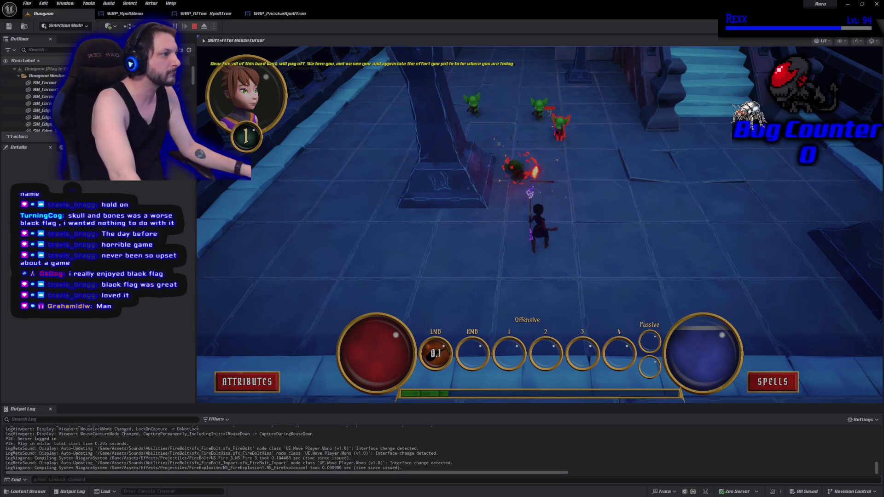
{"action": "left_click", "coordinate": [668, 222]}
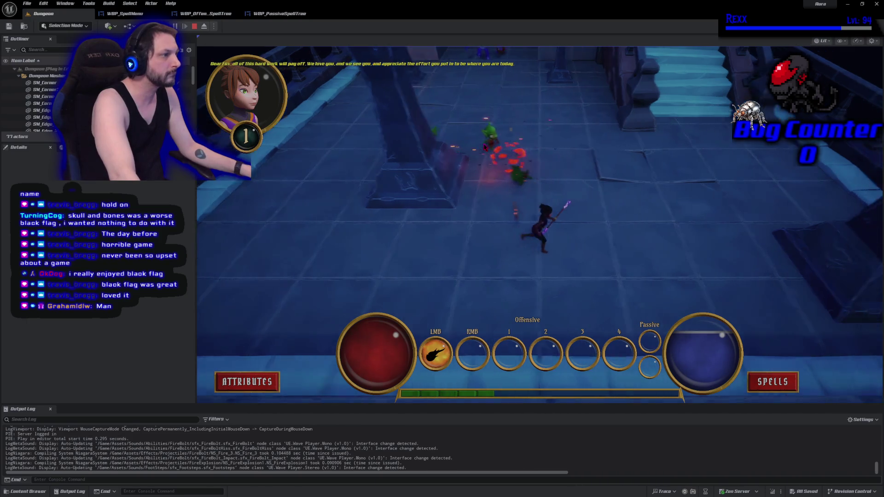
{"action": "left_click", "coordinate": [395, 138]}
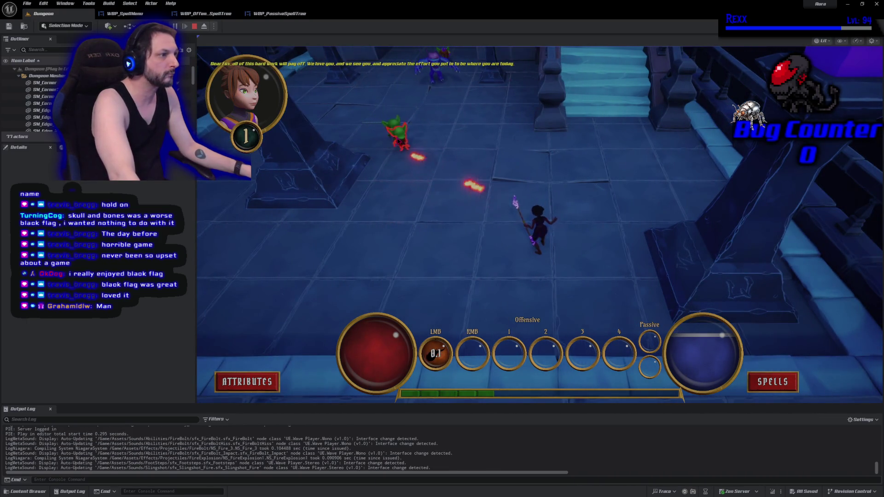
{"action": "left_click", "coordinate": [405, 135]}
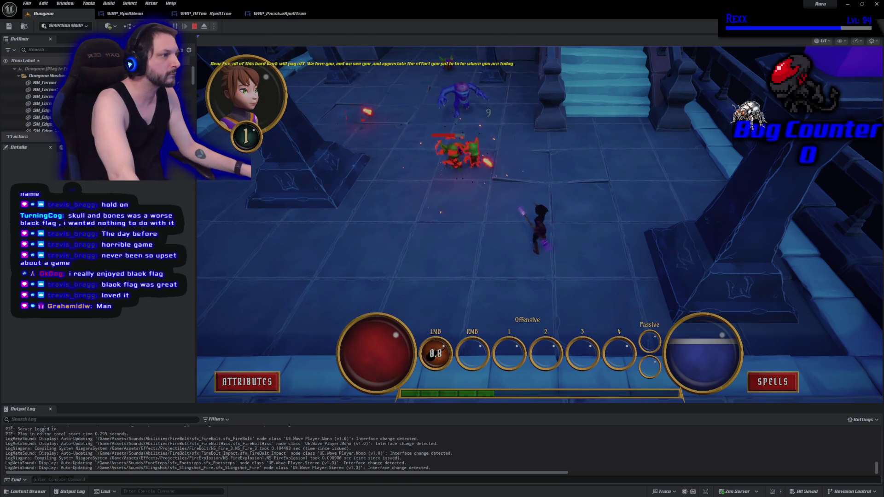
{"action": "left_click", "coordinate": [459, 149]}
{"action": "left_click", "coordinate": [475, 173]}
{"action": "left_click", "coordinate": [460, 151]}
{"action": "left_click", "coordinate": [459, 150]}
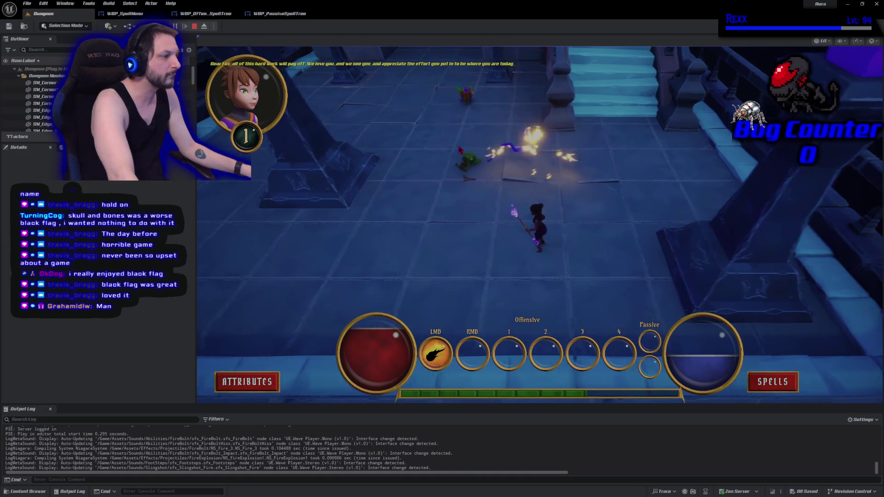
{"action": "left_click", "coordinate": [460, 150]}
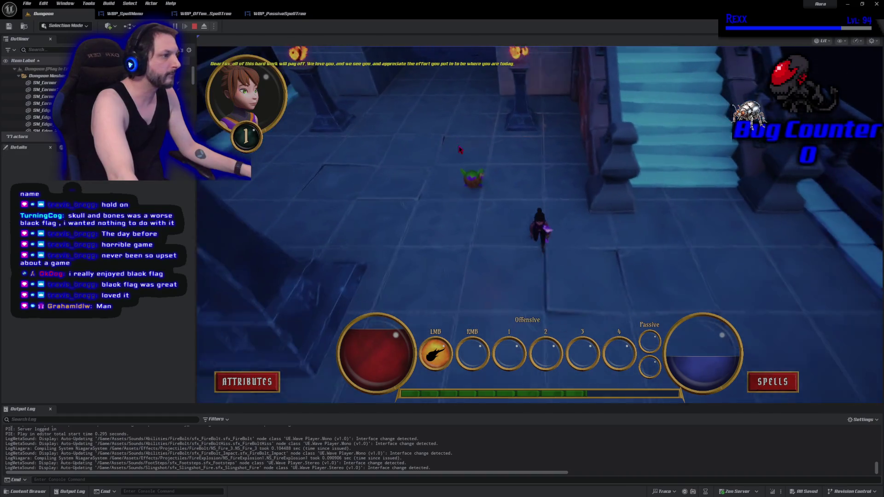
{"action": "left_click", "coordinate": [568, 108]}
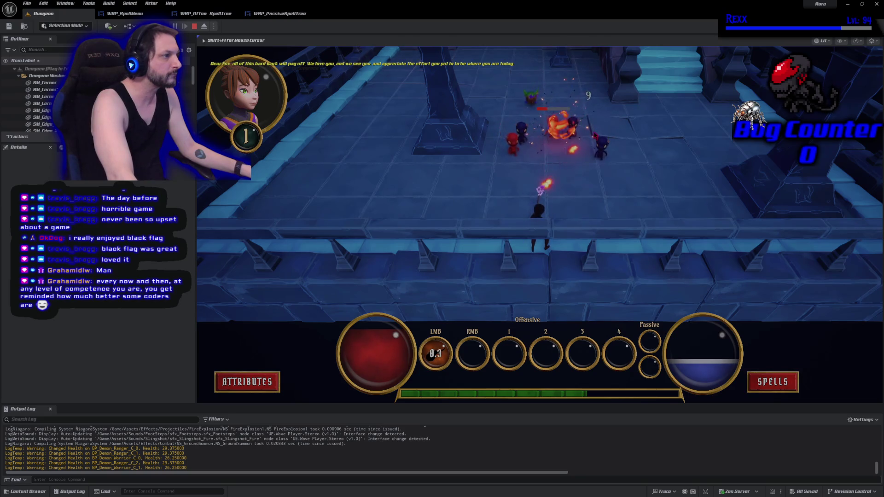
{"action": "left_click", "coordinate": [545, 193]}
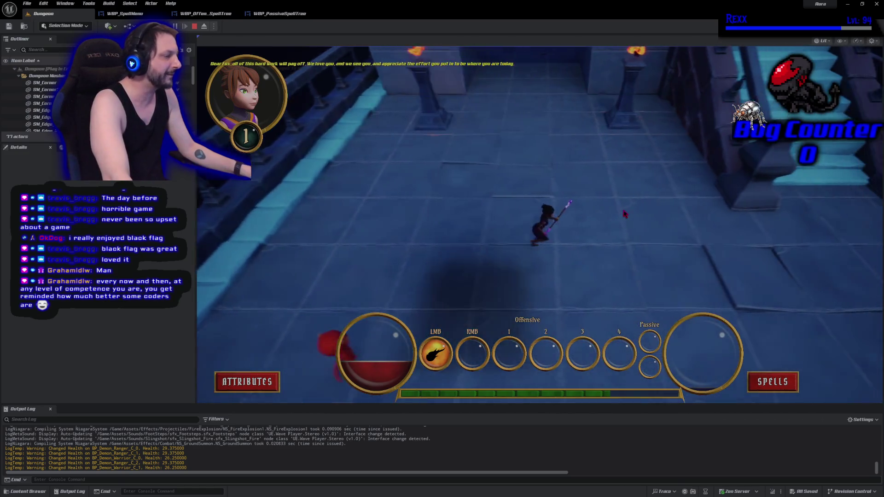
Walk up the corridor, defeat the enemies at the stairs, and open the Attributes menu
{"action": "left_click", "coordinate": [498, 225]}
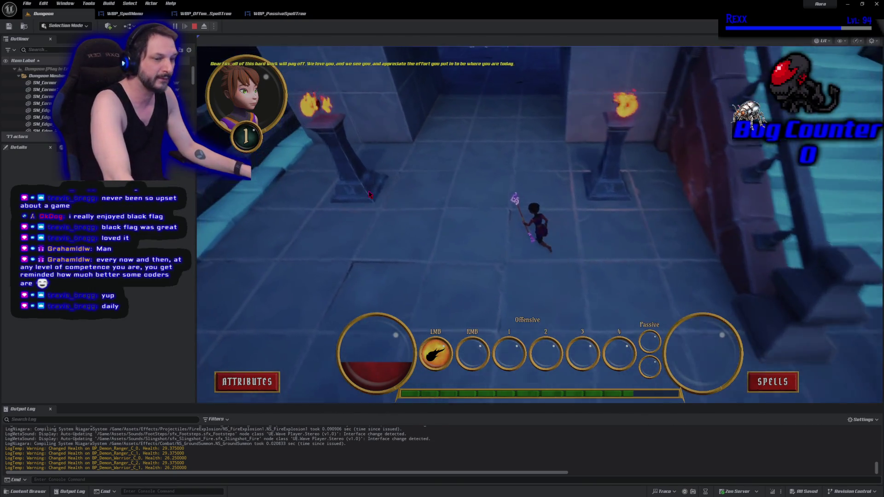
{"action": "key", "text": "w"}
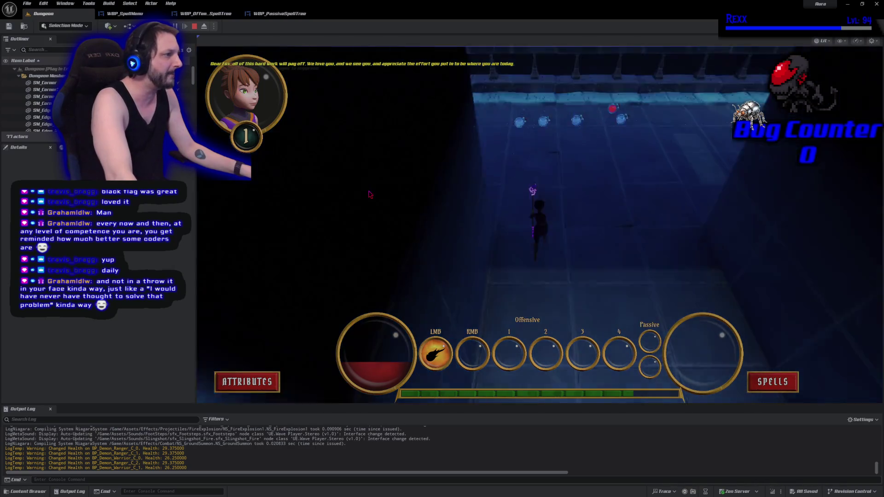
{"action": "key", "text": "w"}
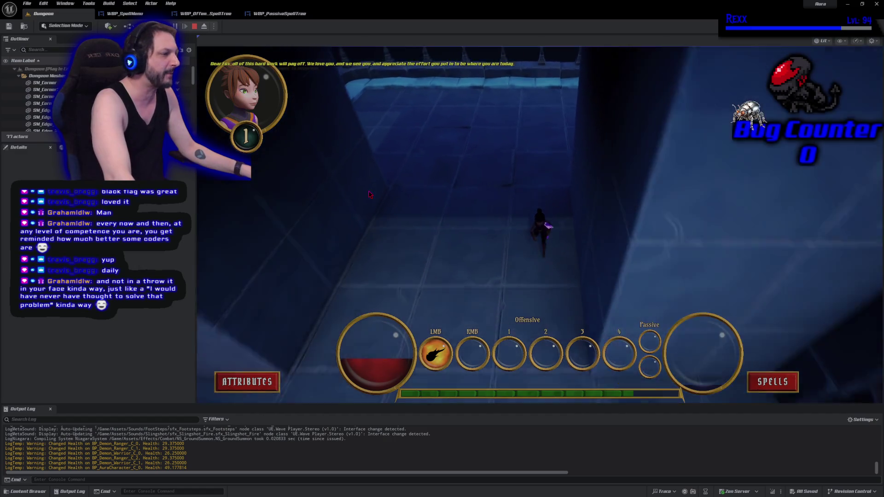
{"action": "key", "text": "w"}
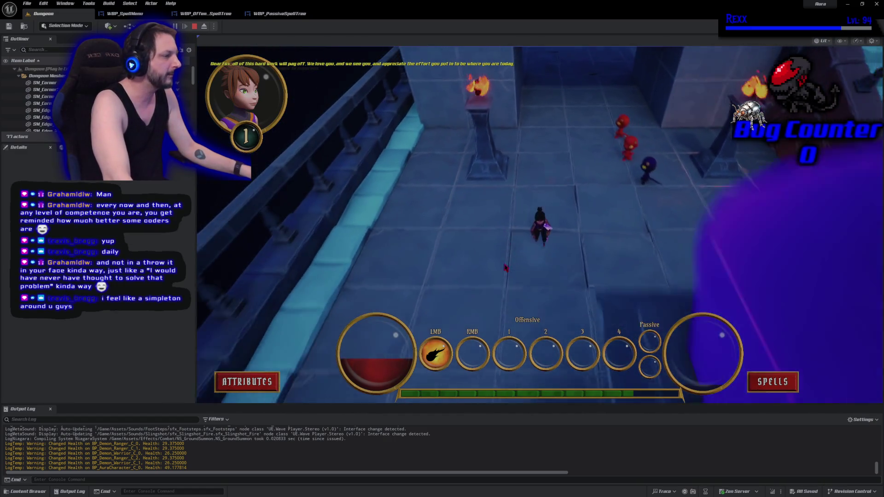
{"action": "left_click", "coordinate": [472, 105]}
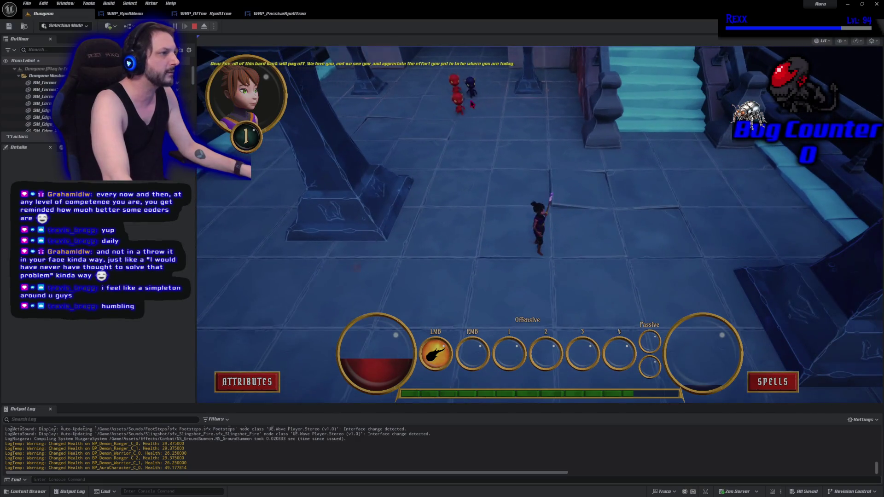
{"action": "left_click", "coordinate": [470, 108]}
{"action": "left_click", "coordinate": [497, 126]}
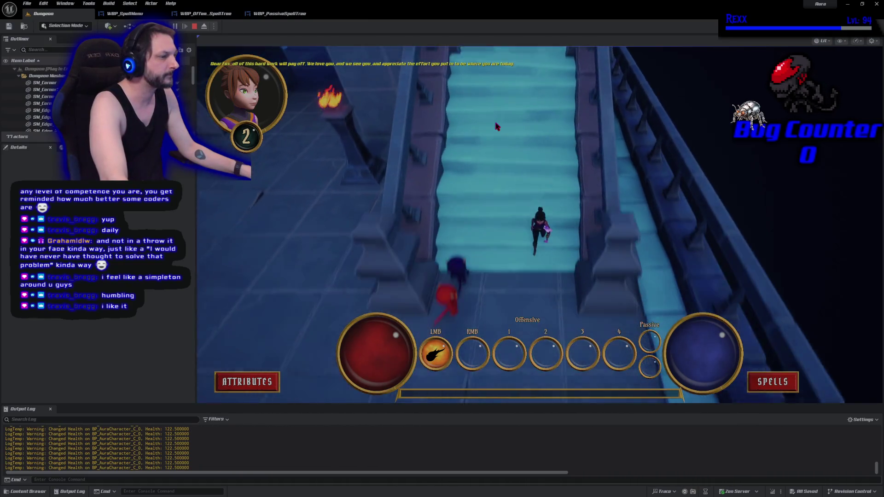
{"action": "left_click", "coordinate": [789, 256]}
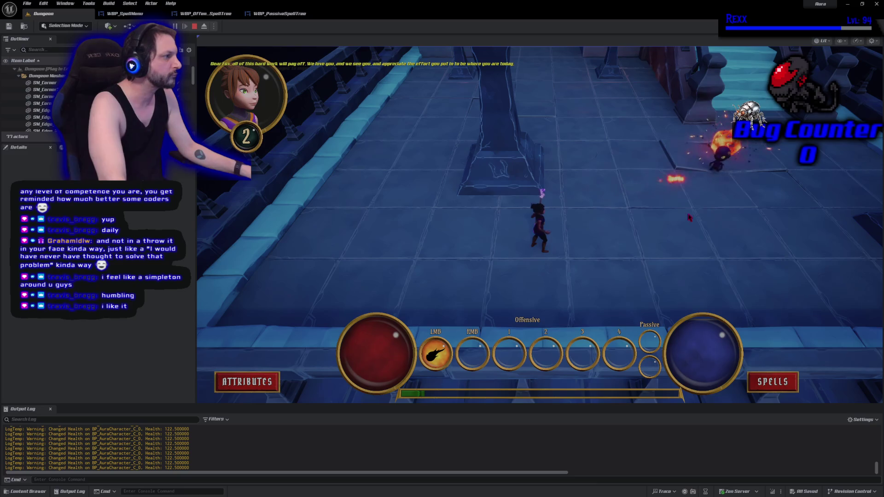
{"action": "left_click", "coordinate": [701, 184]}
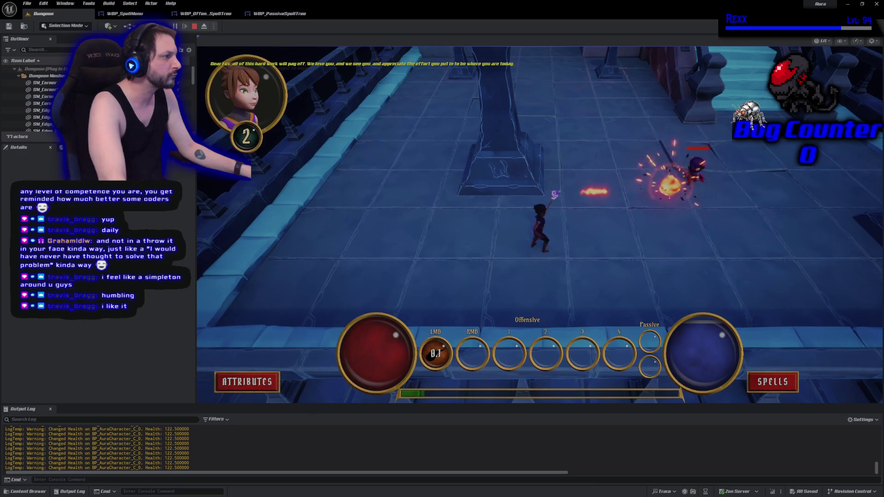
{"action": "left_click", "coordinate": [666, 201]}
{"action": "left_click", "coordinate": [666, 201]}
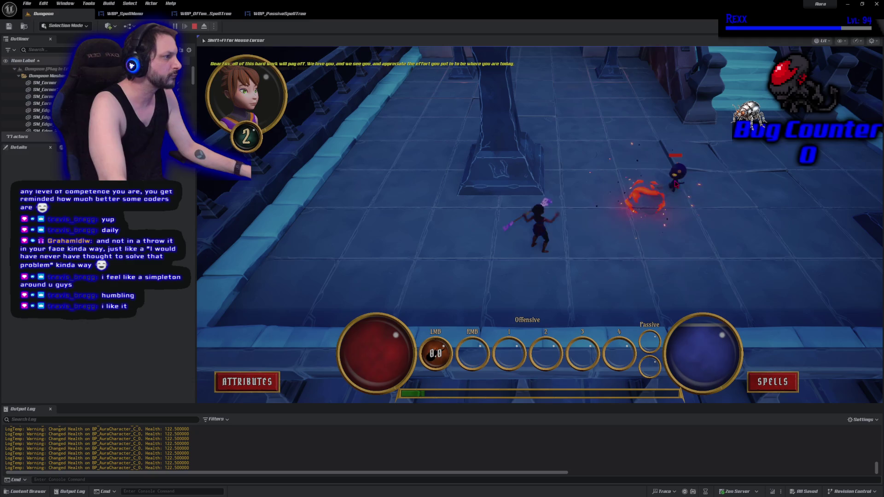
{"action": "left_click", "coordinate": [677, 177]}
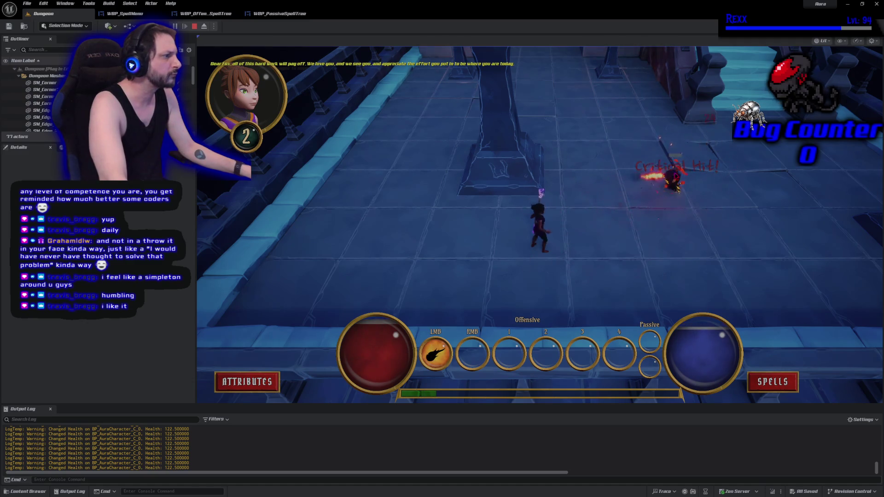
{"action": "left_click", "coordinate": [247, 382]}
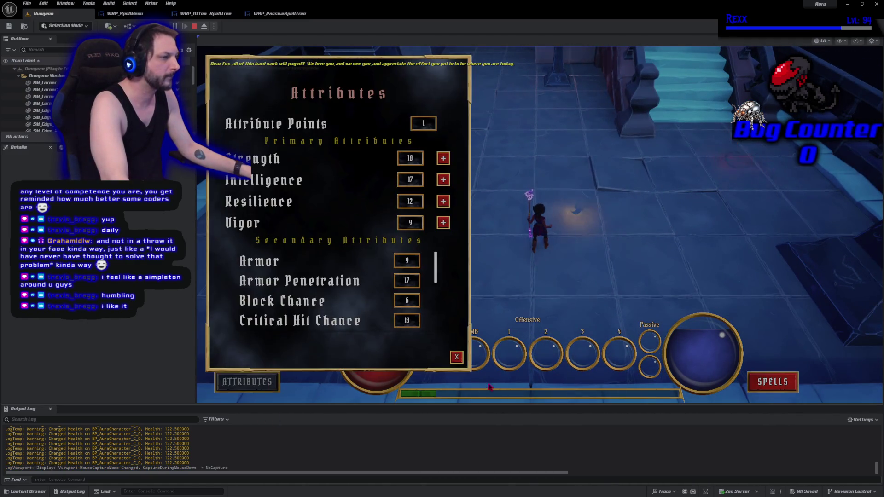
Open the Abilities menu, raise Intelligence from 17 to 18, and stop the play session
{"action": "left_click", "coordinate": [773, 382]}
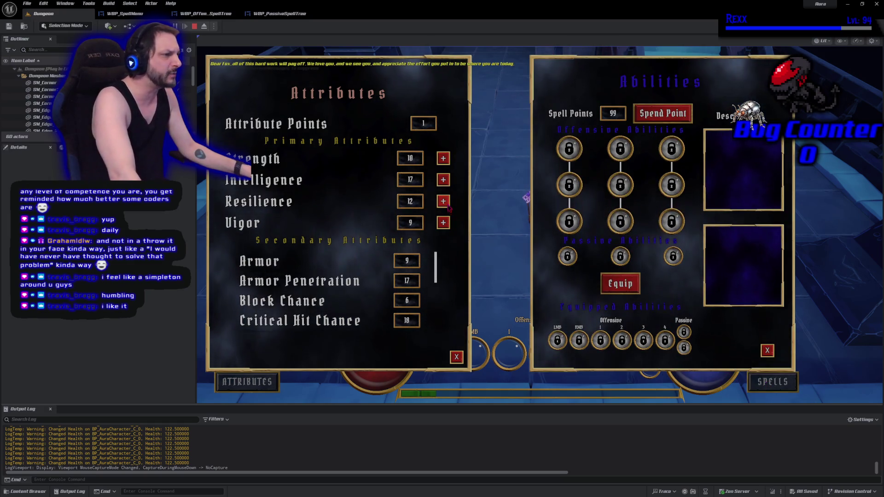
{"action": "left_click", "coordinate": [443, 180]}
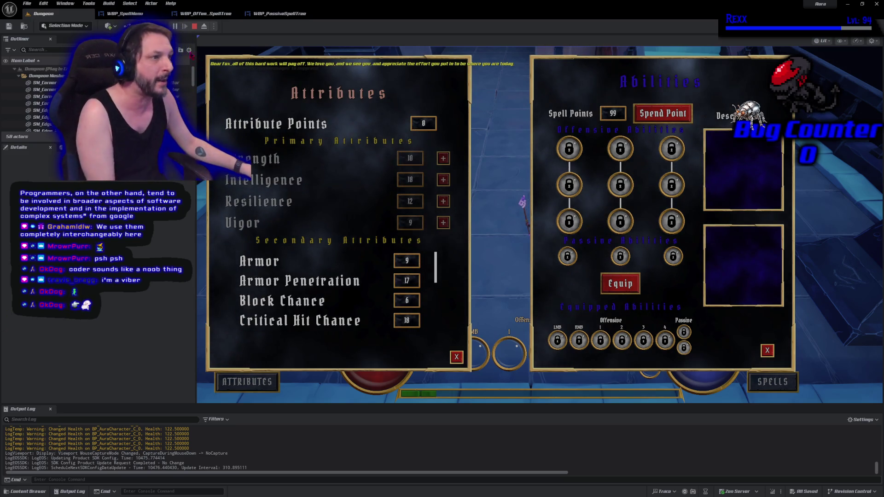
{"action": "left_click", "coordinate": [195, 26]}
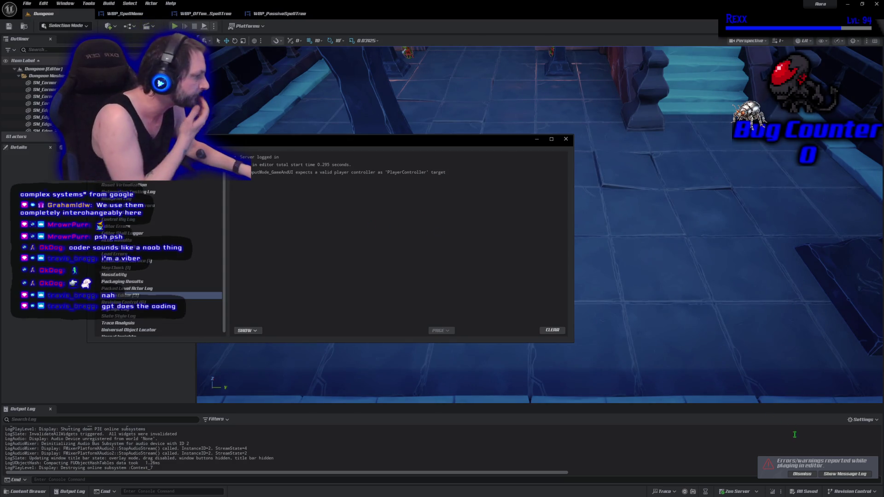
Review the invalid PlayerController error, close the Message Log, and show the Content Browser
{"action": "left_click", "coordinate": [290, 175]}
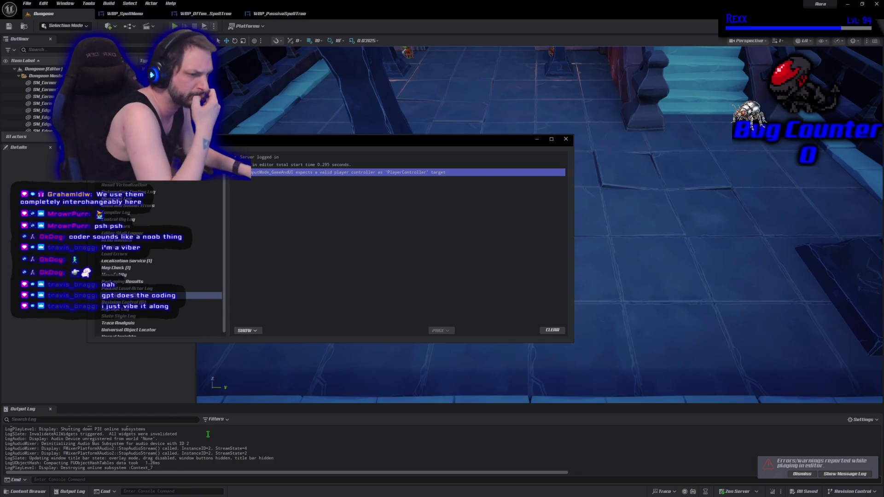
{"action": "scroll", "coordinate": [205, 438], "scroll_direction": "up", "scroll_amount": 5}
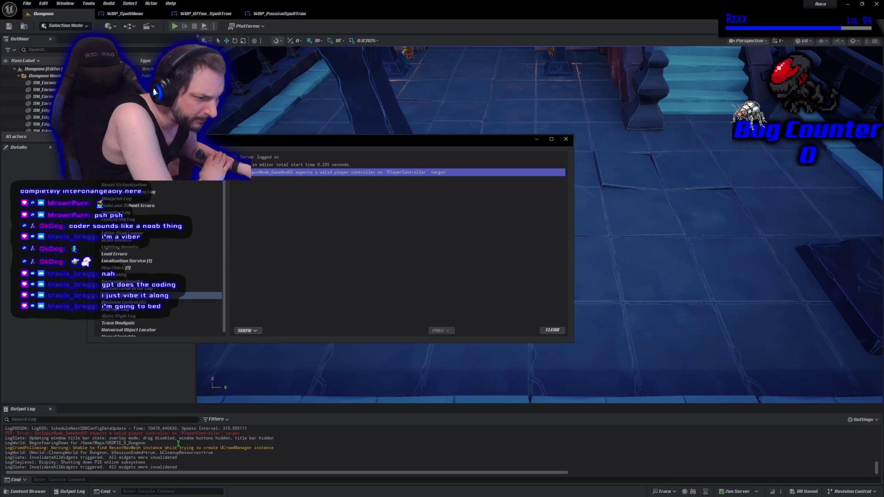
{"action": "scroll", "coordinate": [178, 445], "scroll_direction": "up", "scroll_amount": 2}
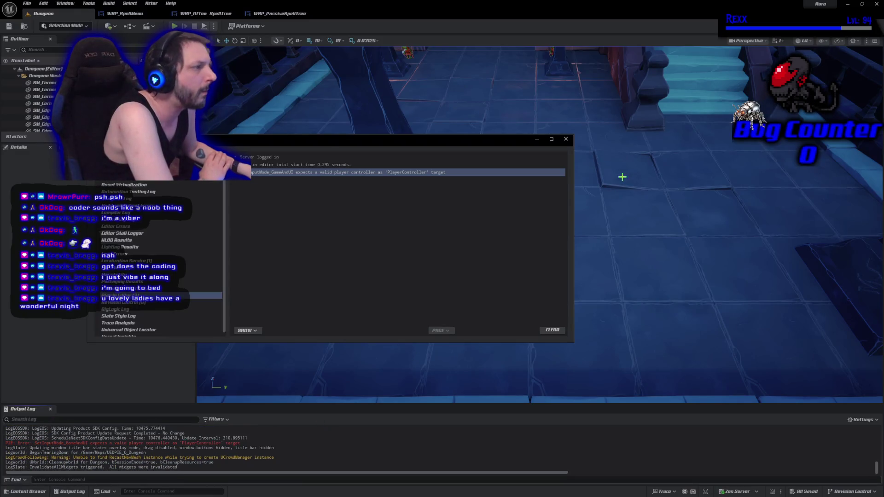
{"action": "left_click", "coordinate": [565, 139]}
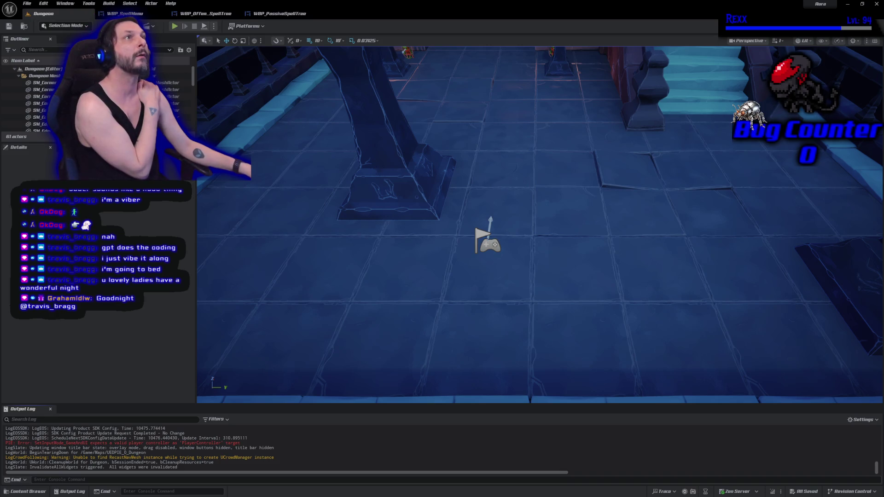
{"action": "left_click", "coordinate": [26, 493]}
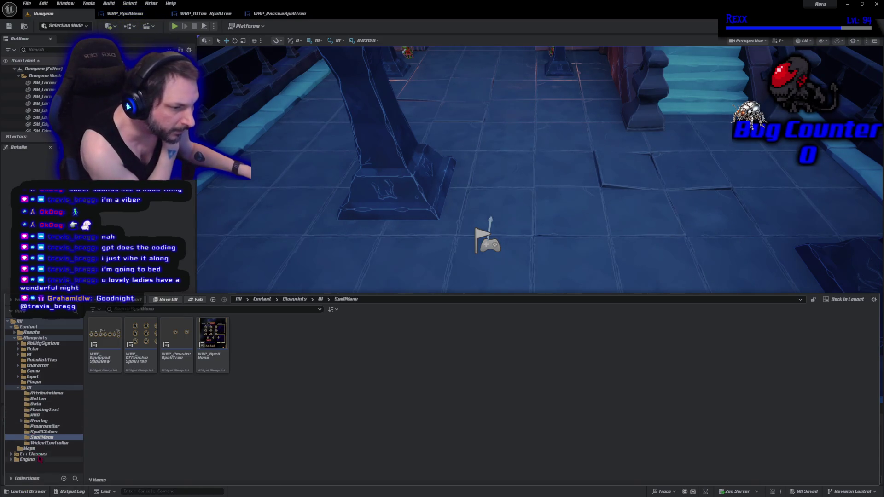
In the WidgetController folder, create a Blueprint class with SpellMenuWidgetController as its parent
{"action": "left_click", "coordinate": [46, 443]}
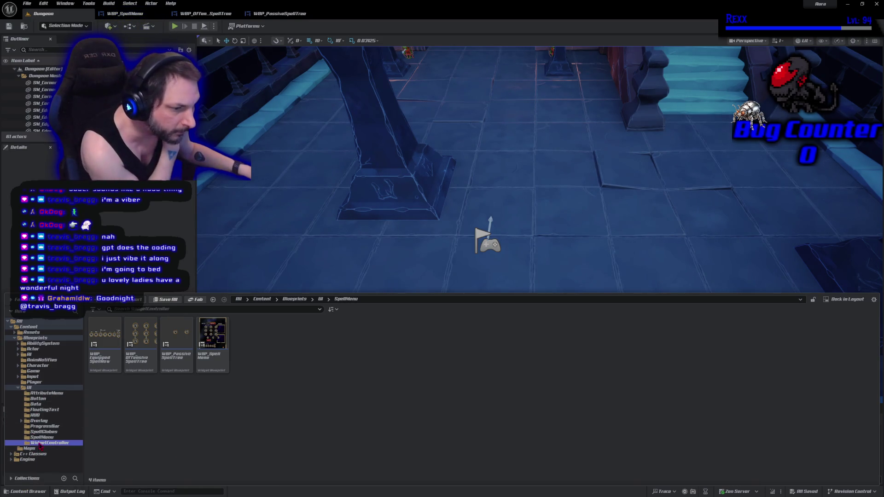
{"action": "right_click", "coordinate": [232, 343]}
{"action": "mouse_move", "coordinate": [276, 325]}
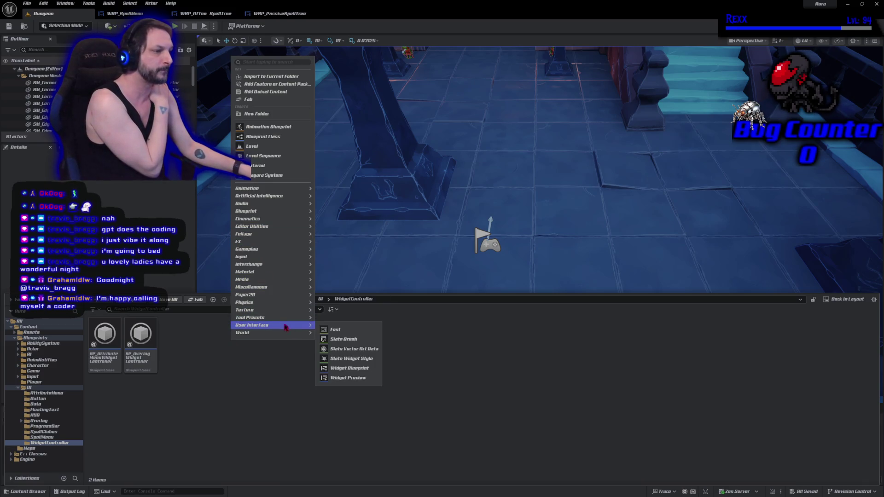
{"action": "left_click", "coordinate": [345, 371]}
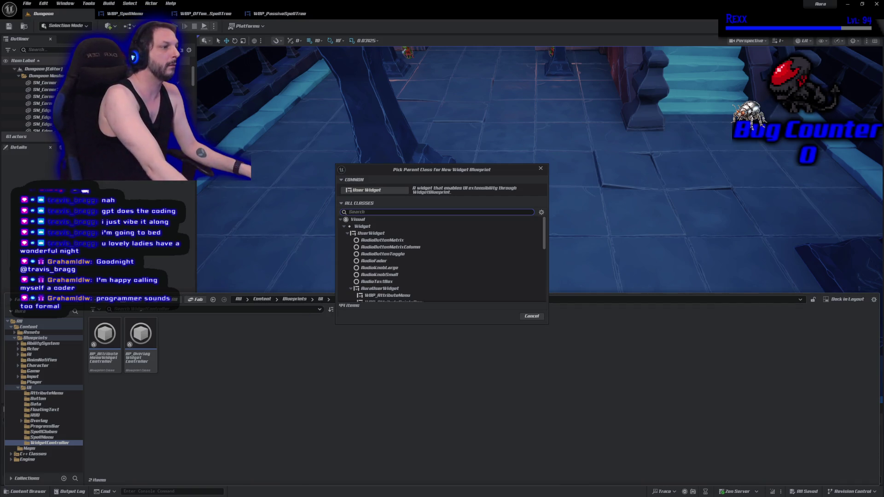
{"action": "left_click", "coordinate": [532, 317]}
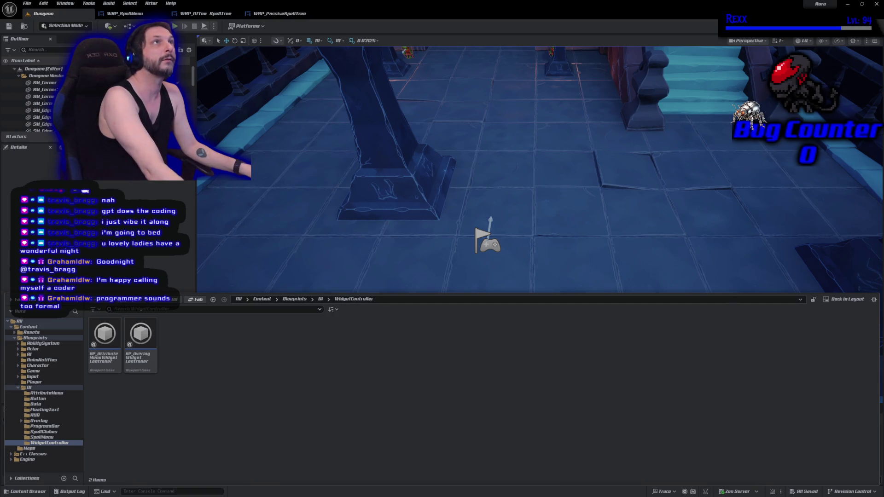
{"action": "right_click", "coordinate": [171, 353]}
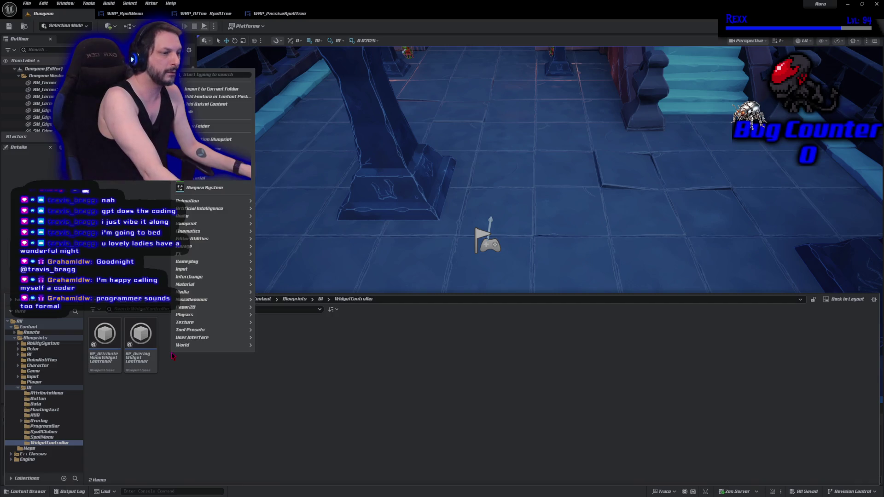
{"action": "left_click", "coordinate": [217, 149]}
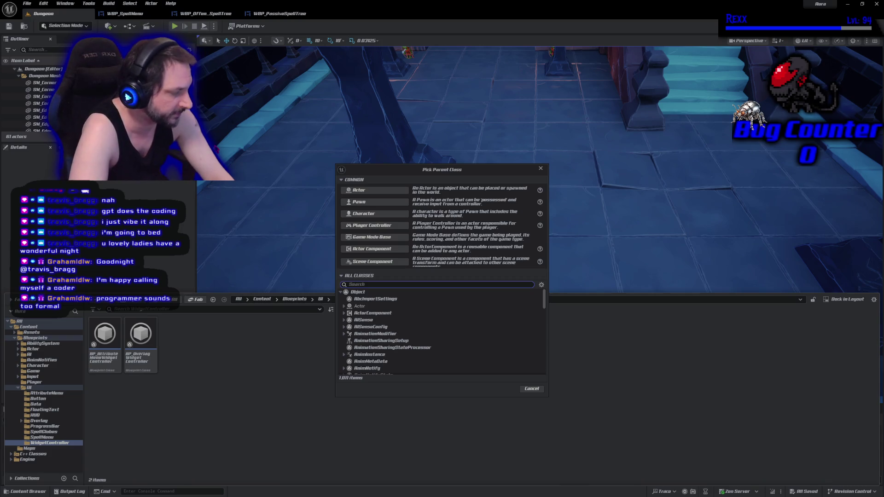
{"action": "type", "text": "spell"}
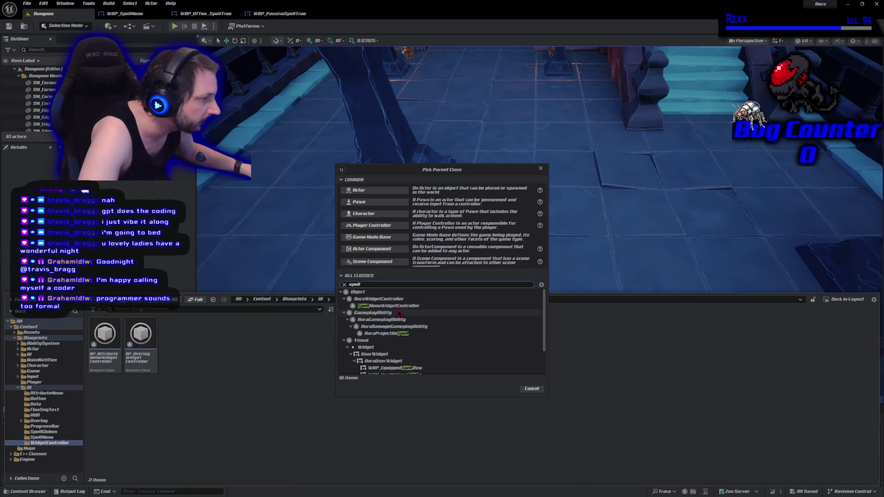
{"action": "left_click", "coordinate": [389, 306]}
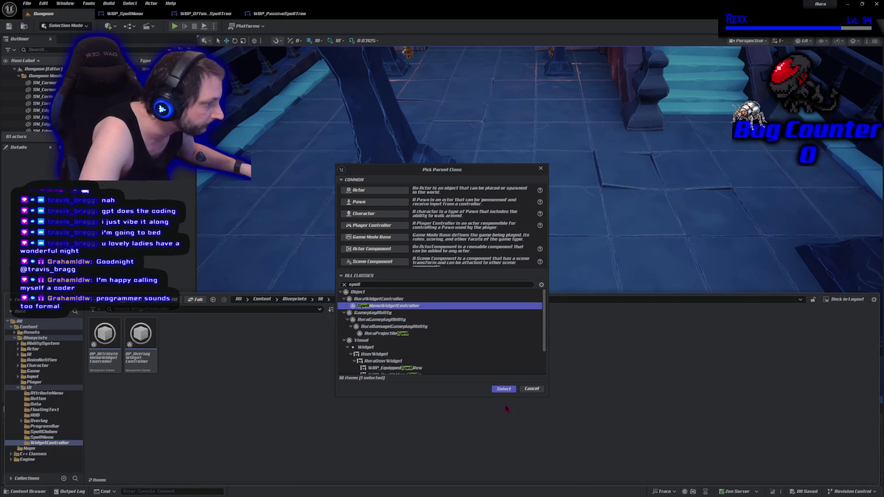
{"action": "left_click", "coordinate": [504, 390]}
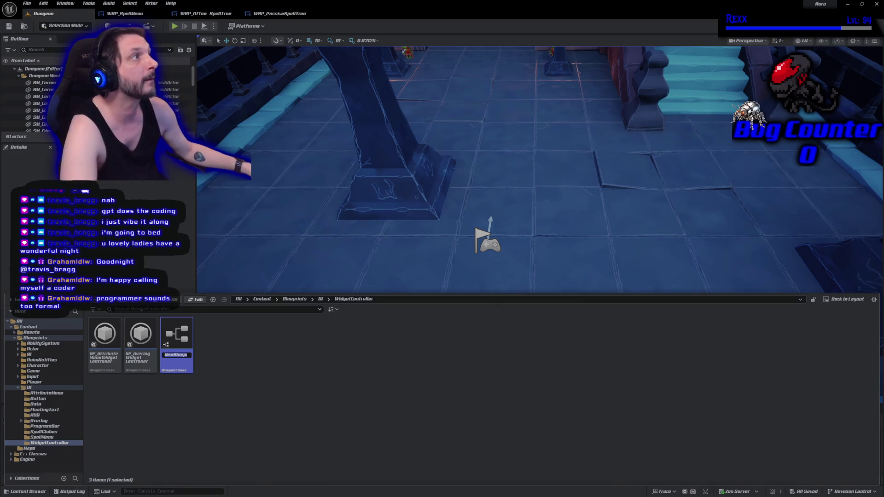
Rename the new Blueprint to BP_SpellMenuWidgetController and open it
{"action": "left_click", "coordinate": [175, 355]}
{"action": "double_click", "coordinate": [175, 355]}
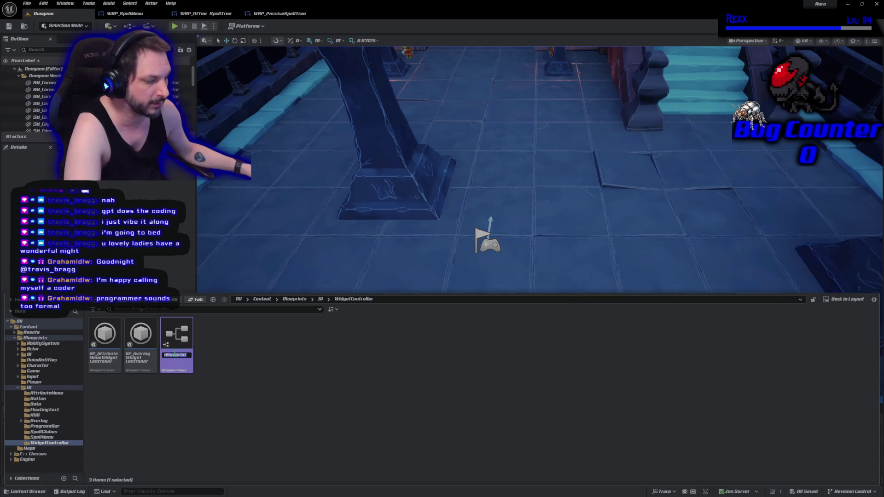
{"action": "type", "text": "BP_"}
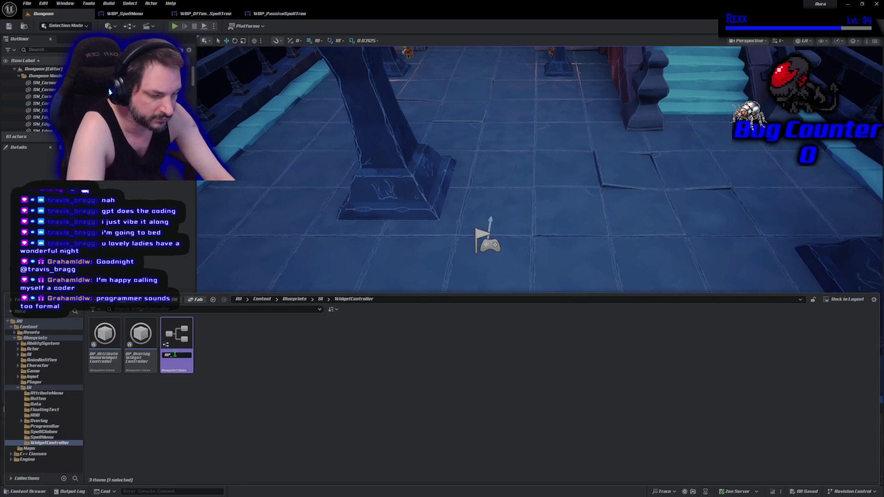
{"action": "type", "text": "SpellMenuWidgetC"}
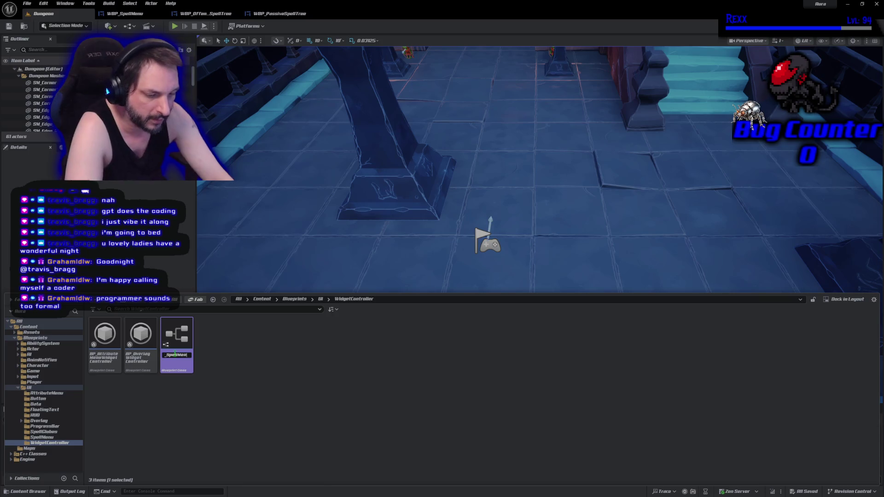
{"action": "type", "text": "ontroller"}
{"action": "key", "text": "Return"}
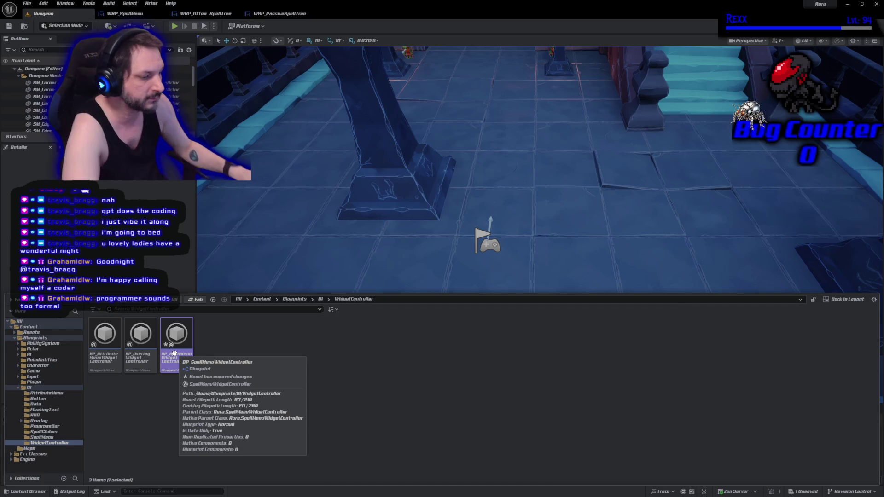
{"action": "double_click", "coordinate": [174, 353]}
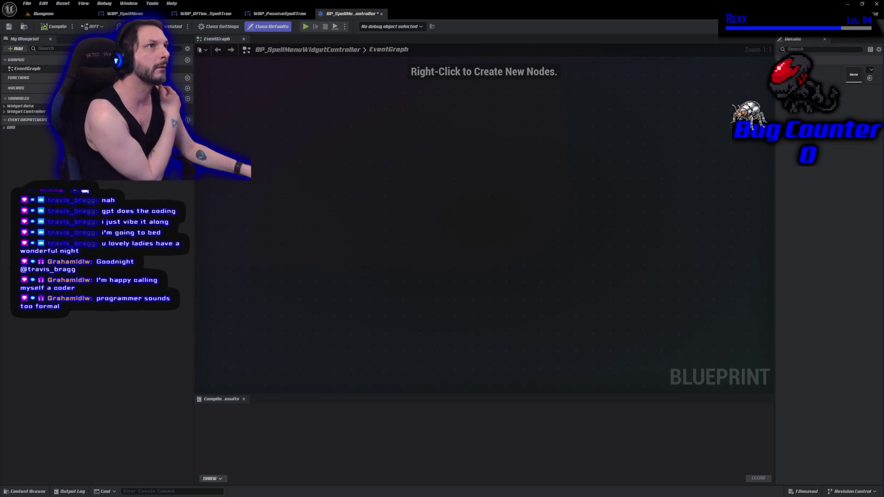
Set Ability Info to DA_AbilityInfo, compile and save, then view the WidgetController folder
{"action": "left_click", "coordinate": [869, 70]}
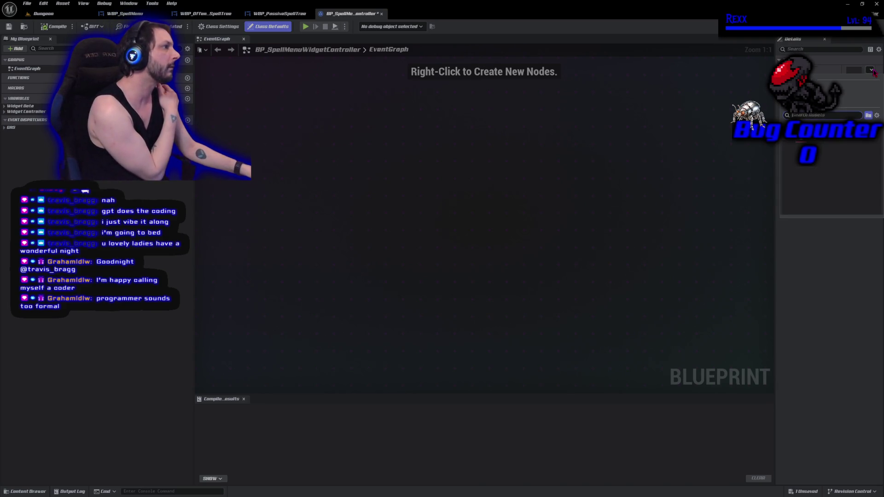
{"action": "left_click", "coordinate": [819, 145]}
{"action": "left_click", "coordinate": [54, 26]}
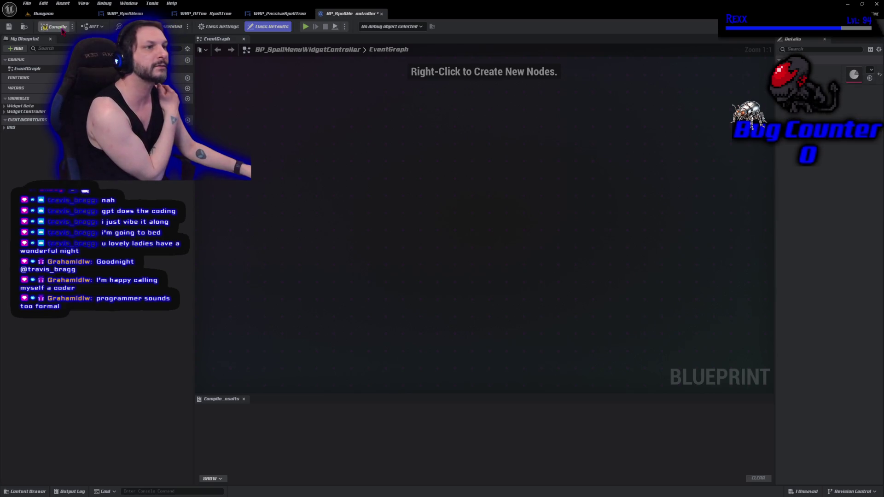
{"action": "left_click", "coordinate": [9, 26]}
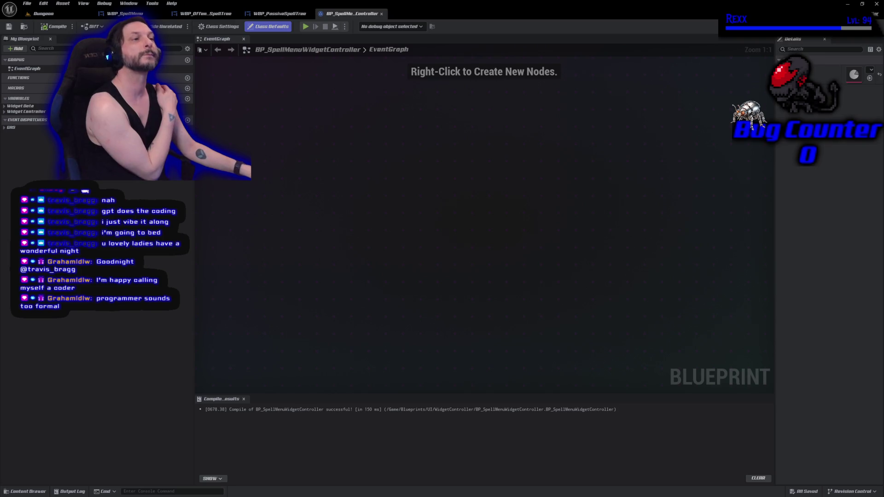
{"action": "left_click", "coordinate": [25, 491]}
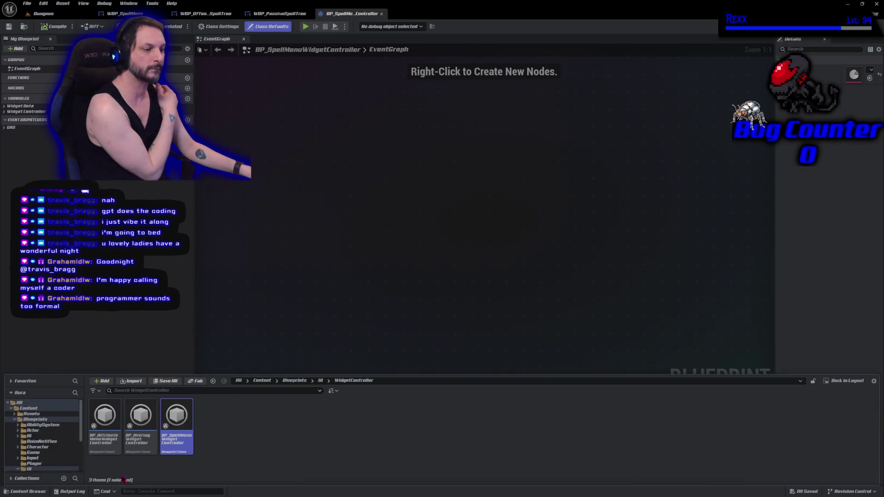
In BP_AttributeMenuWidgetController, set Ability Info to DA_AbilityInfo, then clear it back to None and compile
{"action": "double_click", "coordinate": [109, 440]}
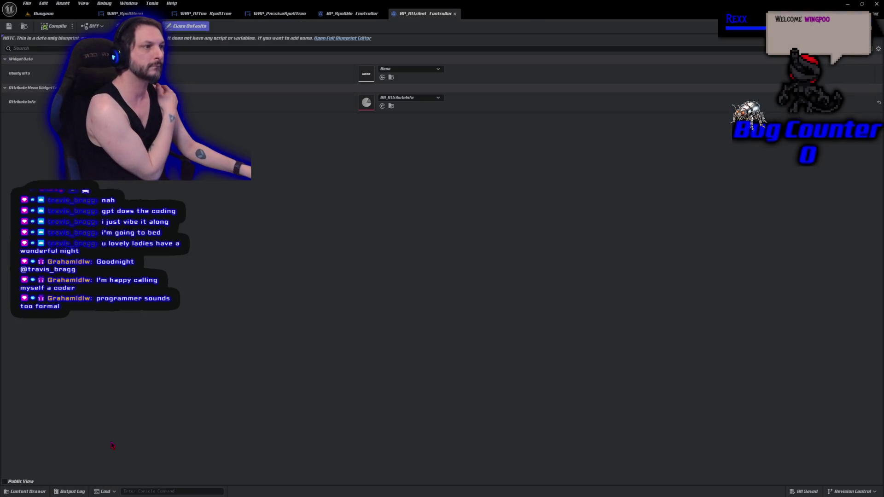
{"action": "left_click", "coordinate": [409, 69]}
{"action": "left_click", "coordinate": [416, 137]}
{"action": "key", "text": "ctrl+s"}
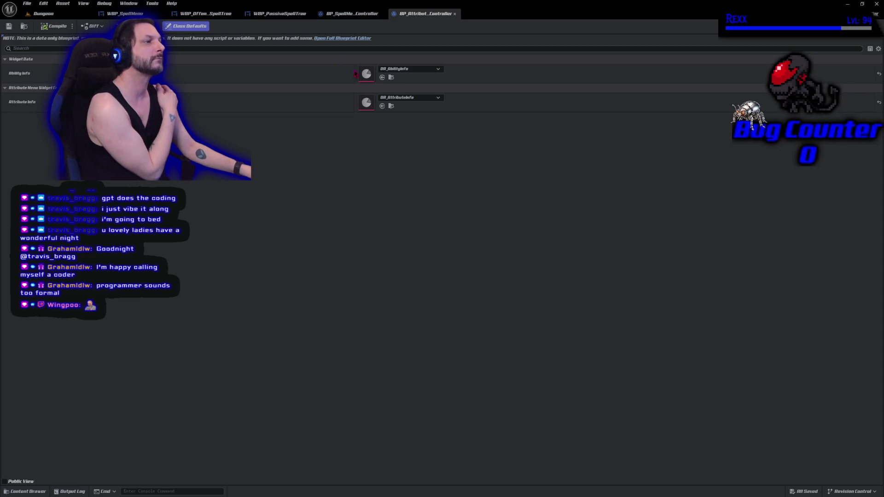
{"action": "left_click", "coordinate": [399, 70]}
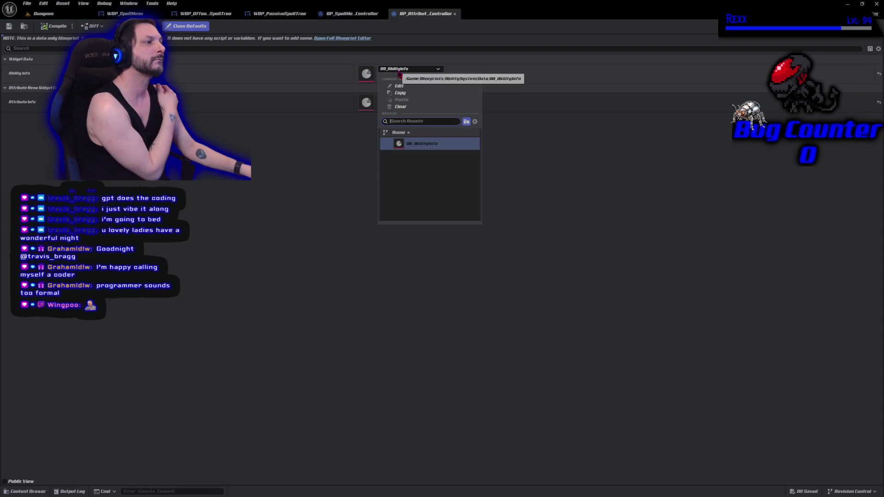
{"action": "left_click", "coordinate": [400, 106]}
{"action": "left_click", "coordinate": [53, 27]}
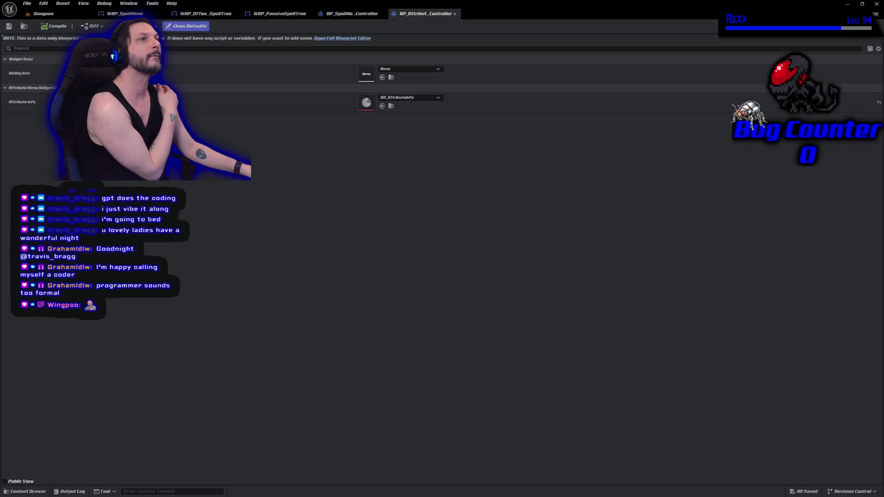
Compare against BP_OverlayWidgetController's defaults, then select BP_AuraHUD in the UI/HUD folder
{"action": "left_click", "coordinate": [27, 491]}
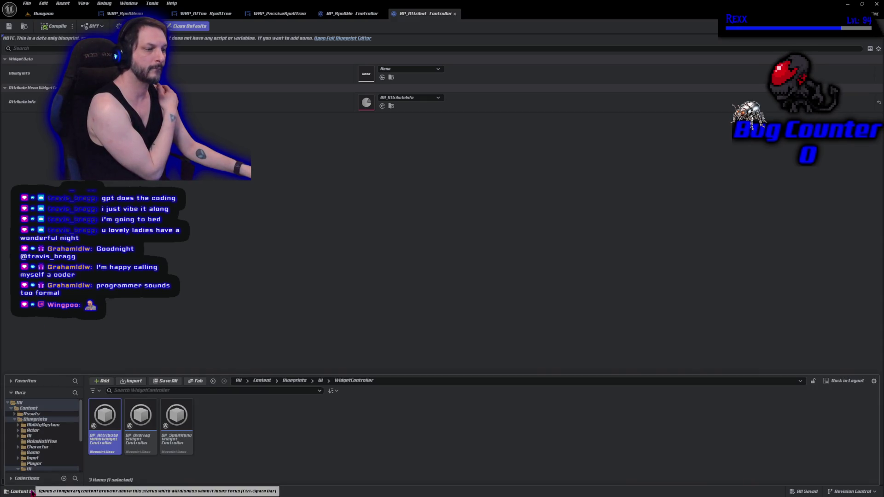
{"action": "double_click", "coordinate": [141, 428]}
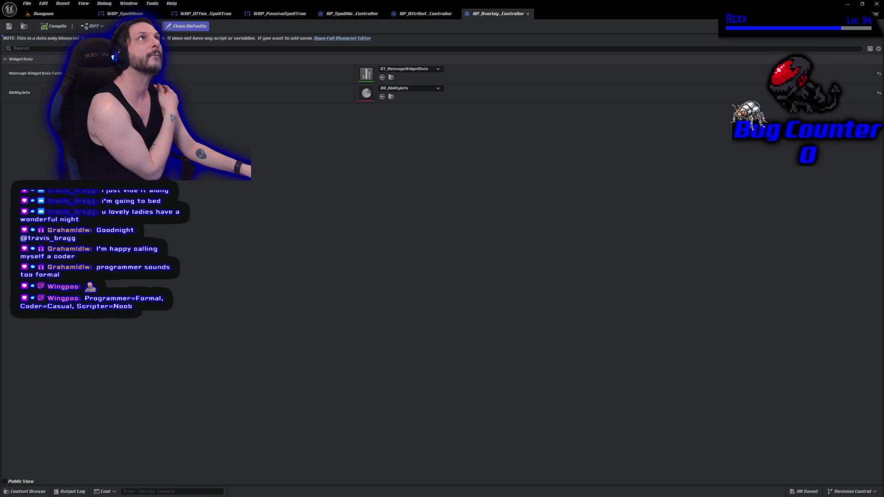
{"action": "left_click", "coordinate": [417, 15]}
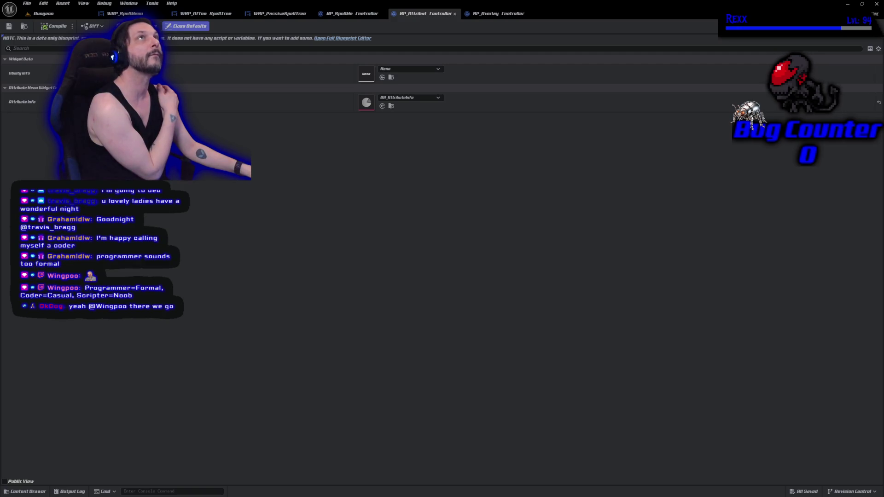
{"action": "left_click", "coordinate": [26, 492]}
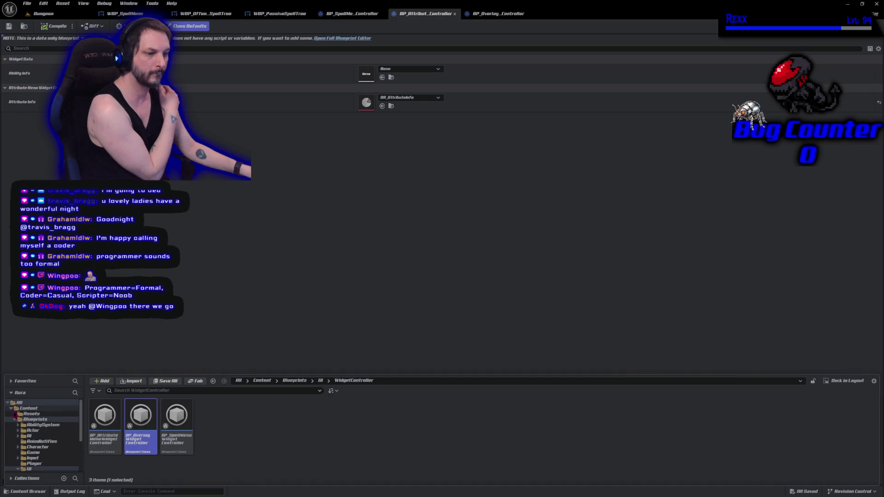
{"action": "scroll", "coordinate": [60, 433], "scroll_direction": "down", "scroll_amount": 5}
{"action": "left_click", "coordinate": [54, 432]}
{"action": "left_click", "coordinate": [110, 444]}
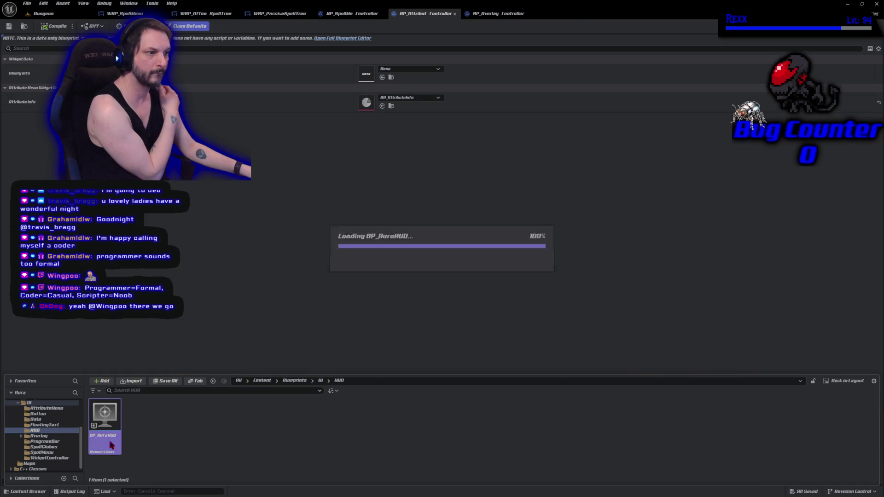
Set BP_AuraHUD's Spell Menu Widget Controller Class to BP_SpellMenuWidgetController and compile
{"action": "double_click", "coordinate": [111, 445]}
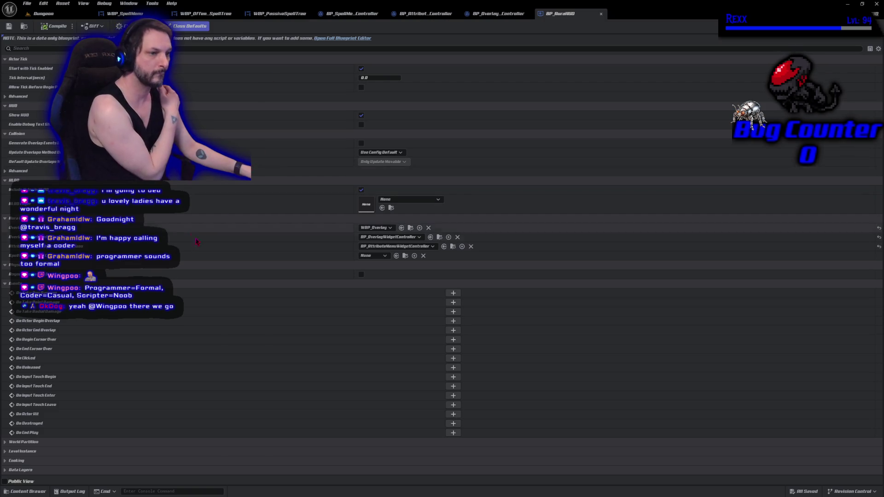
{"action": "left_click", "coordinate": [385, 256]}
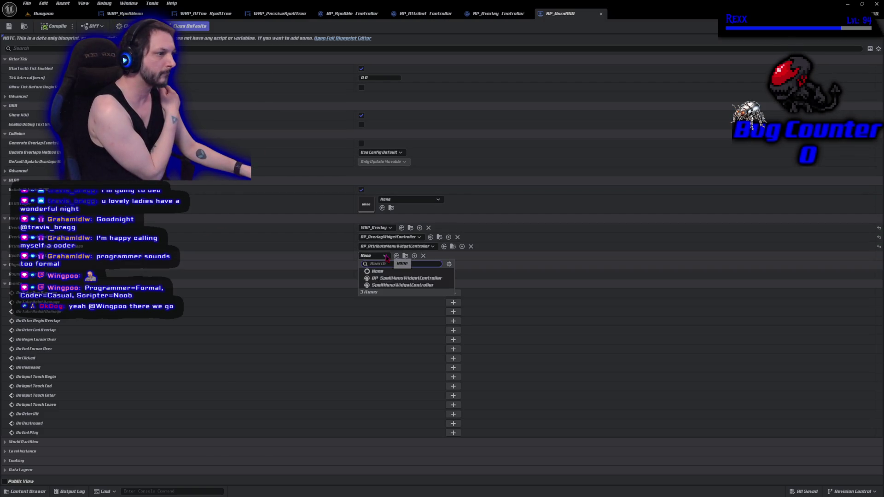
{"action": "left_click", "coordinate": [395, 279]}
{"action": "left_click", "coordinate": [61, 26]}
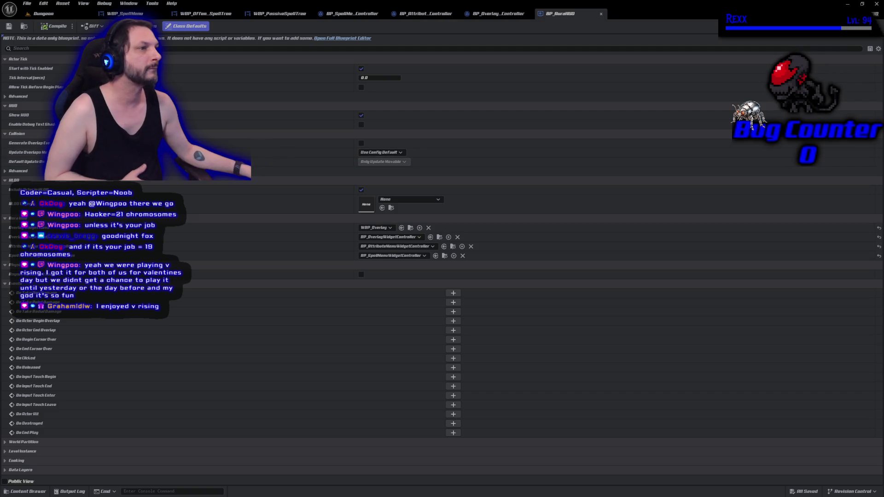
{"action": "left_click", "coordinate": [124, 13]}
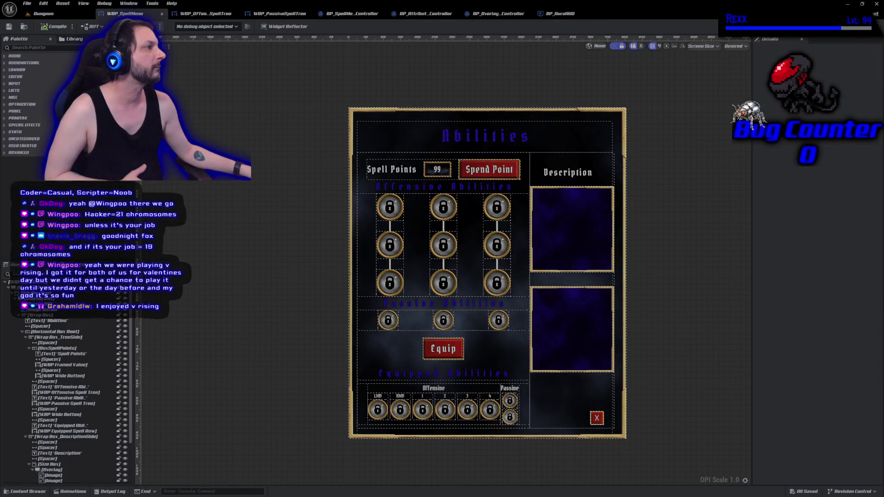
{"action": "left_click", "coordinate": [861, 40]}
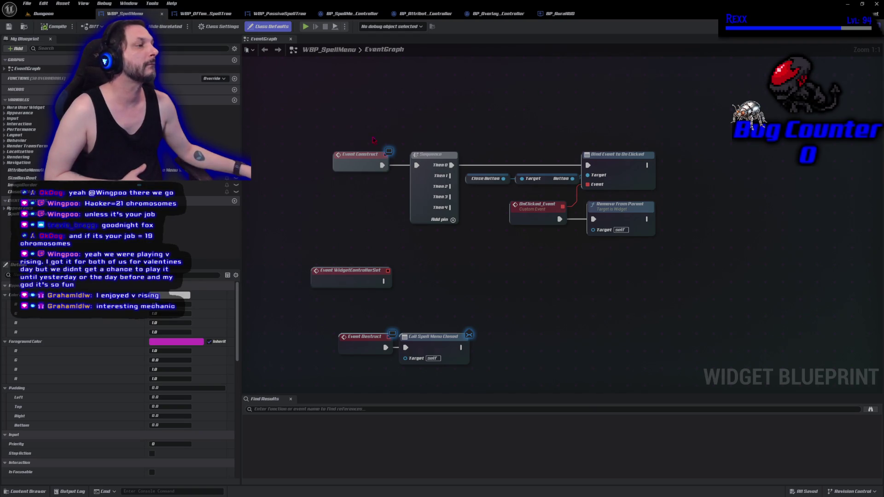
{"action": "mouse_move", "coordinate": [384, 193]}
{"action": "left_mouse_down"}
{"action": "mouse_move", "coordinate": [416, 189]}
{"action": "mouse_move", "coordinate": [285, 168]}
{"action": "mouse_move", "coordinate": [290, 160]}
{"action": "left_mouse_up"}
{"action": "left_click_drag", "start_coordinate": [385, 94], "coordinate": [576, 256]}
{"action": "left_click_drag", "start_coordinate": [444, 171], "coordinate": [467, 105]}
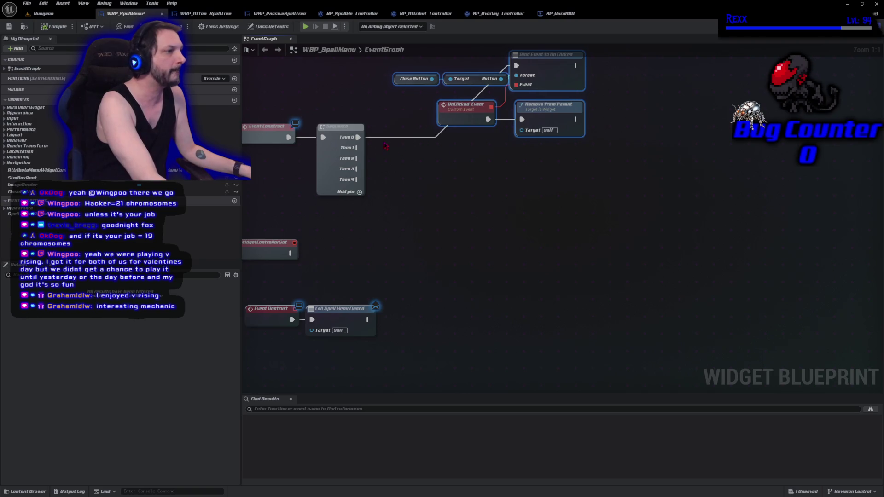
{"action": "left_click", "coordinate": [380, 144]}
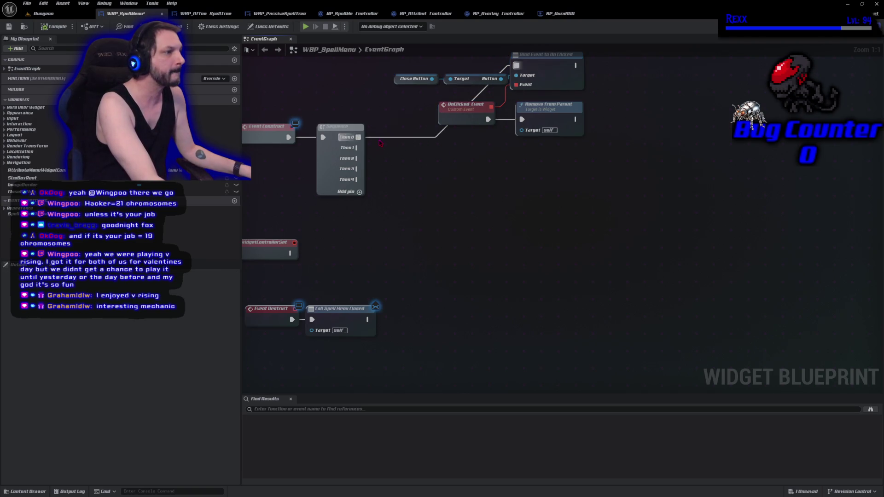
{"action": "double_click", "coordinate": [379, 137]}
{"action": "left_click_drag", "start_coordinate": [380, 137], "coordinate": [384, 65]}
{"action": "left_click", "coordinate": [452, 221]}
{"action": "left_click", "coordinate": [48, 28]}
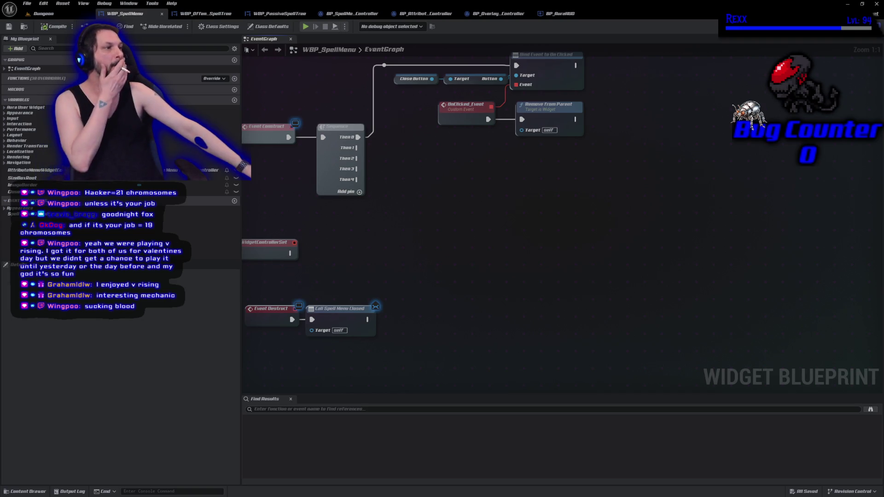
{"action": "mouse_move", "coordinate": [302, 102]}
{"action": "left_mouse_down"}
{"action": "mouse_move", "coordinate": [463, 190]}
{"action": "mouse_move", "coordinate": [569, 212]}
{"action": "left_mouse_up"}
Create a comment titled 'Closed Button Clicked' around the close-button nodes and fit its edges
{"action": "type", "text": "c"}
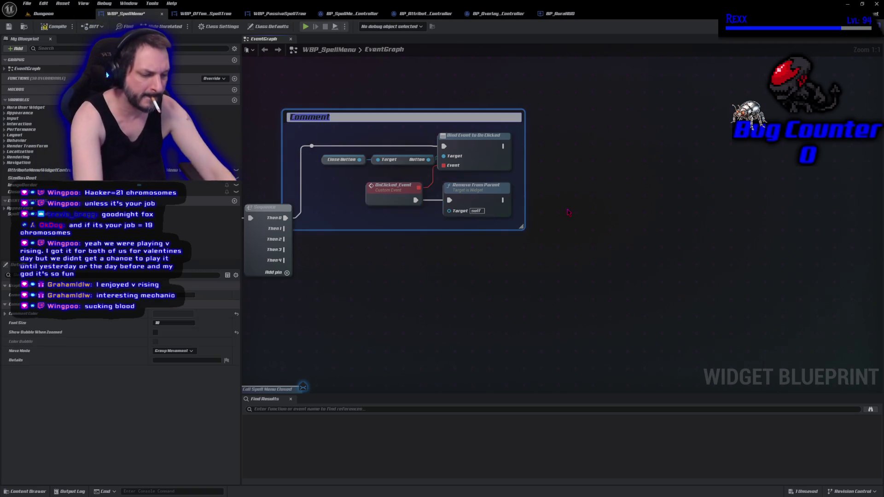
{"action": "type", "text": "Closed Button Clicked"}
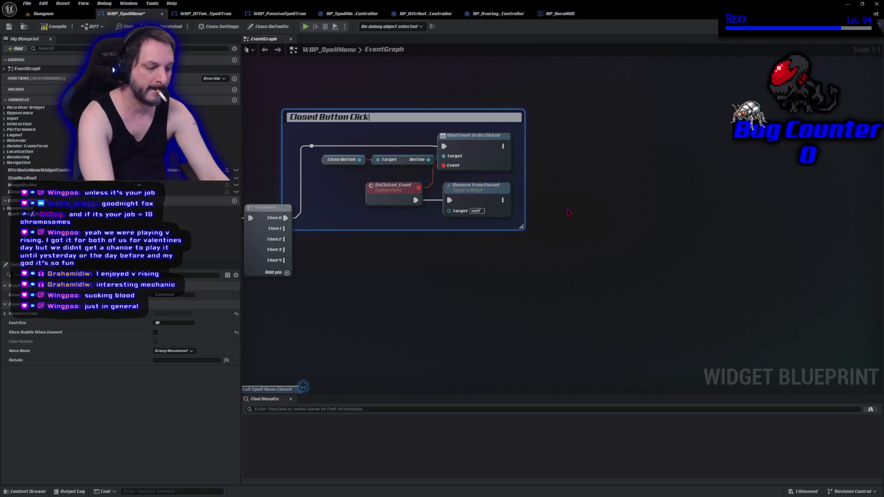
{"action": "key", "text": "Return"}
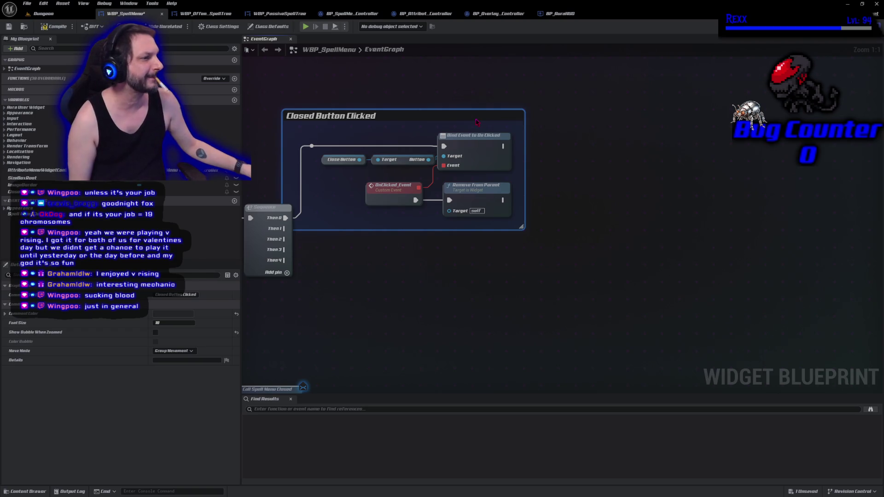
{"action": "left_click_drag", "start_coordinate": [477, 115], "coordinate": [494, 116]}
{"action": "left_click_drag", "start_coordinate": [380, 296], "coordinate": [458, 266]}
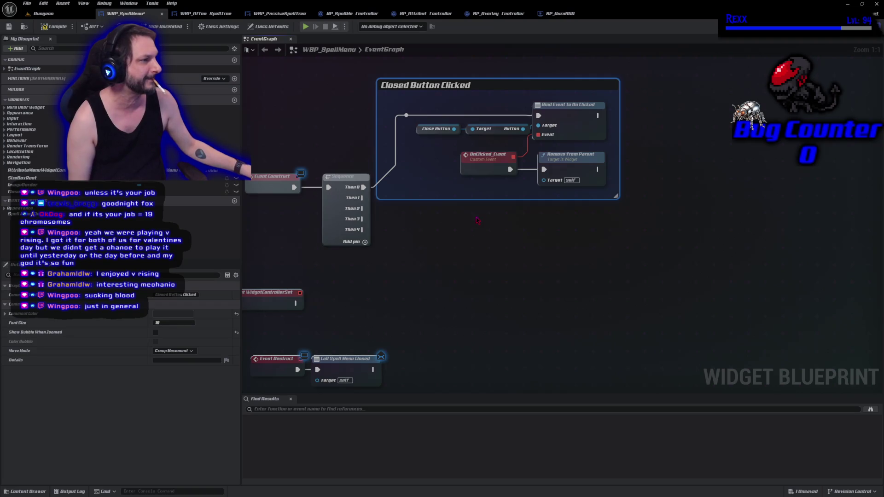
{"action": "left_click_drag", "start_coordinate": [484, 200], "coordinate": [484, 190]}
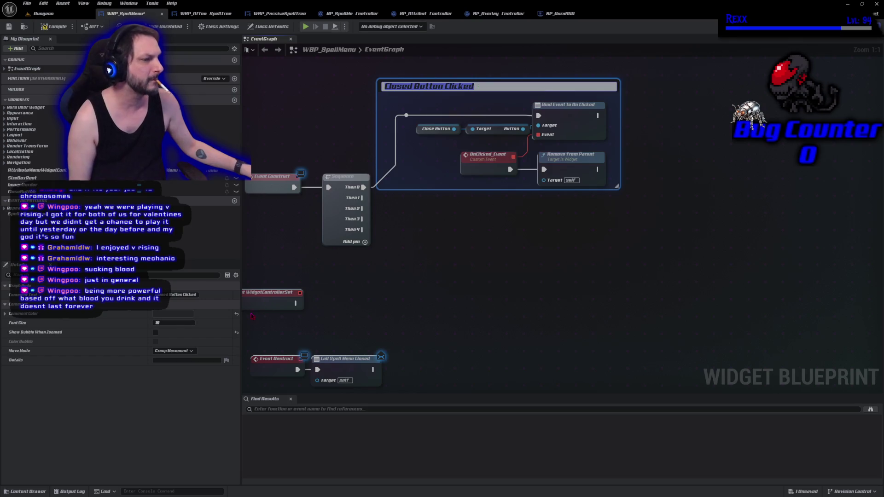
Make the comment bubble show when zoomed, colour the comment black, and compile
{"action": "left_click", "coordinate": [156, 333]}
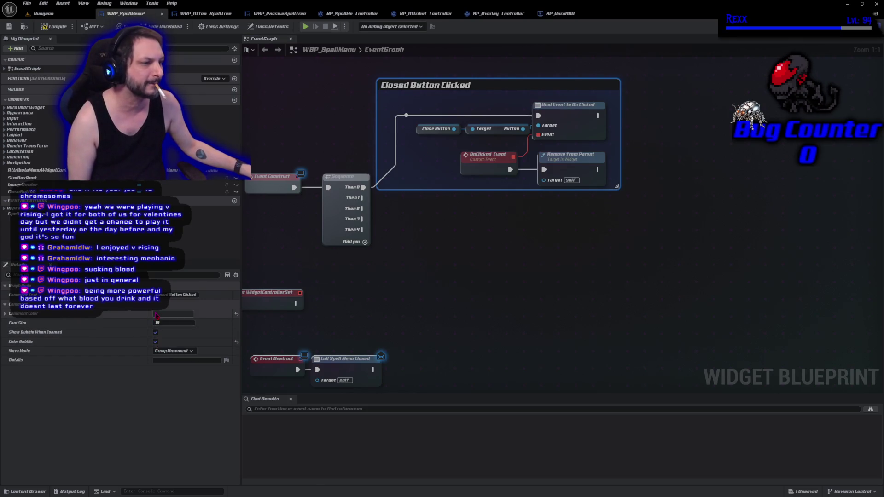
{"action": "left_click", "coordinate": [159, 314]}
{"action": "left_click", "coordinate": [242, 382]}
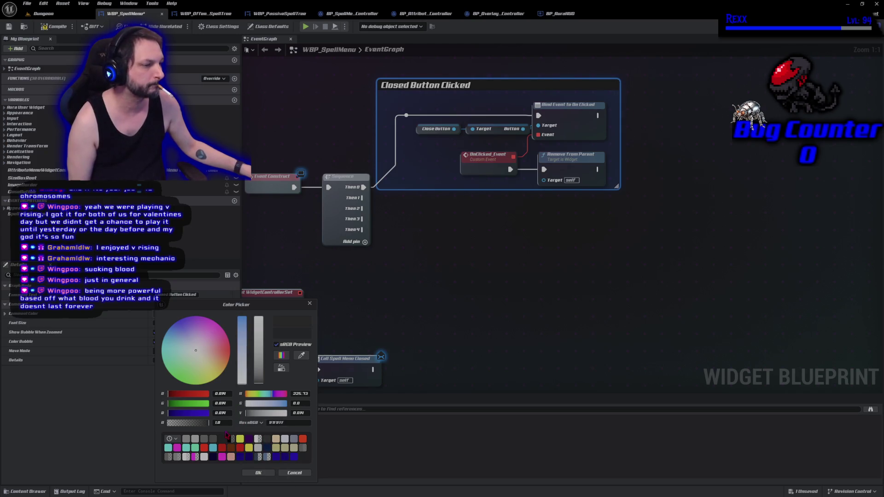
{"action": "left_click", "coordinate": [240, 455]}
{"action": "left_click", "coordinate": [259, 382]}
{"action": "left_click", "coordinate": [259, 474]}
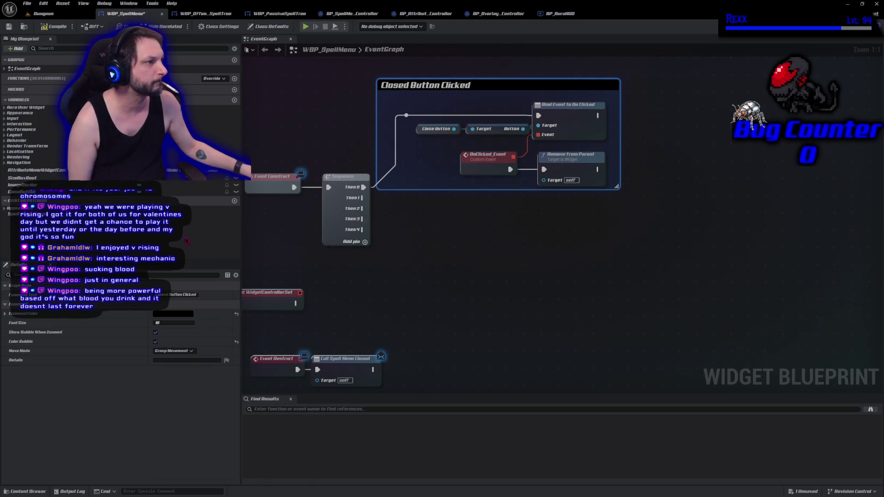
{"action": "left_click", "coordinate": [59, 27]}
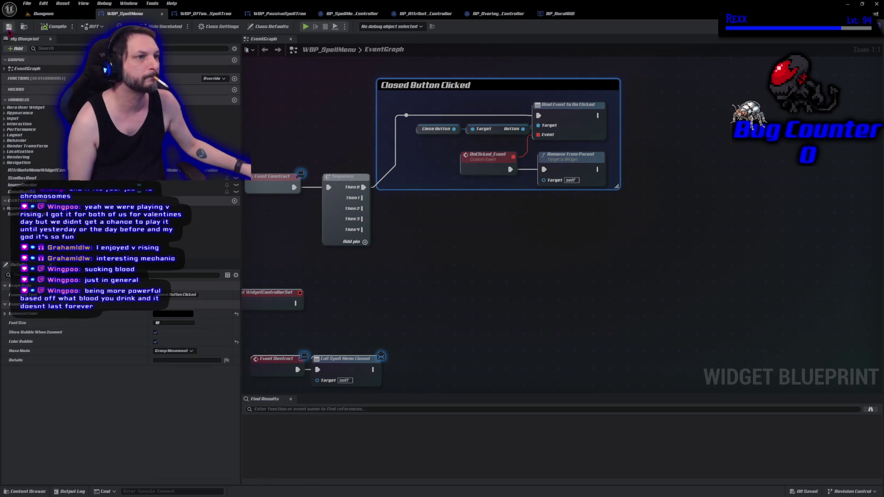
Recolour the comment dark blue with value 0.505, then compile and save
{"action": "left_click", "coordinate": [173, 314]}
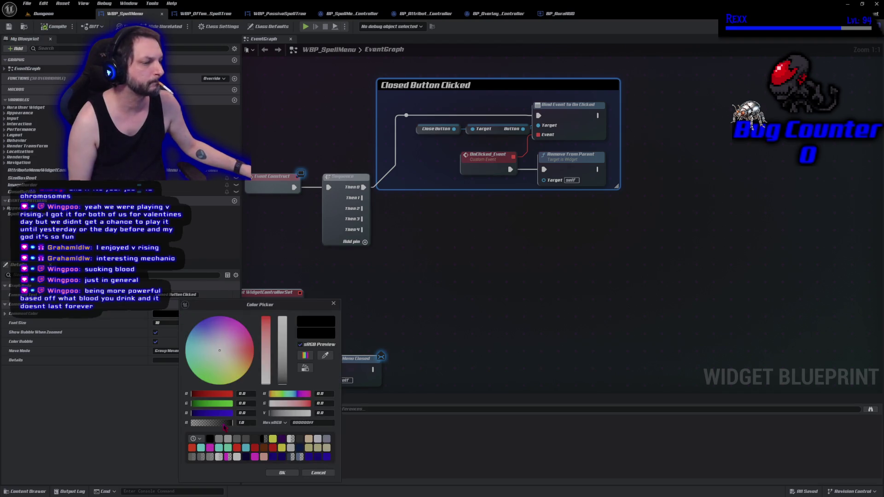
{"action": "left_click", "coordinate": [274, 457]}
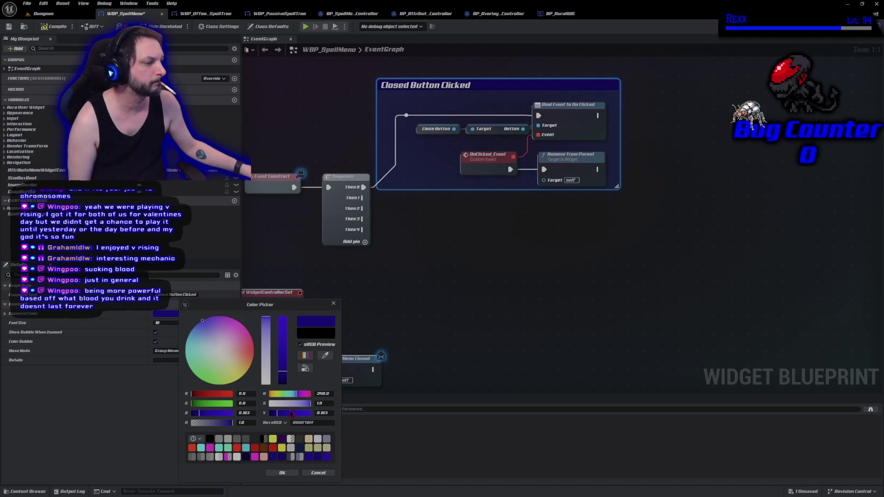
{"action": "left_click", "coordinate": [327, 457]}
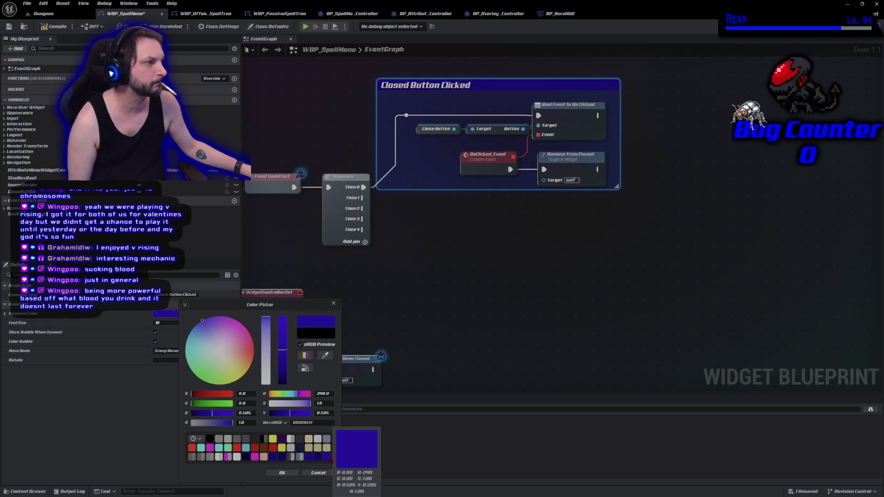
{"action": "left_click", "coordinate": [280, 473]}
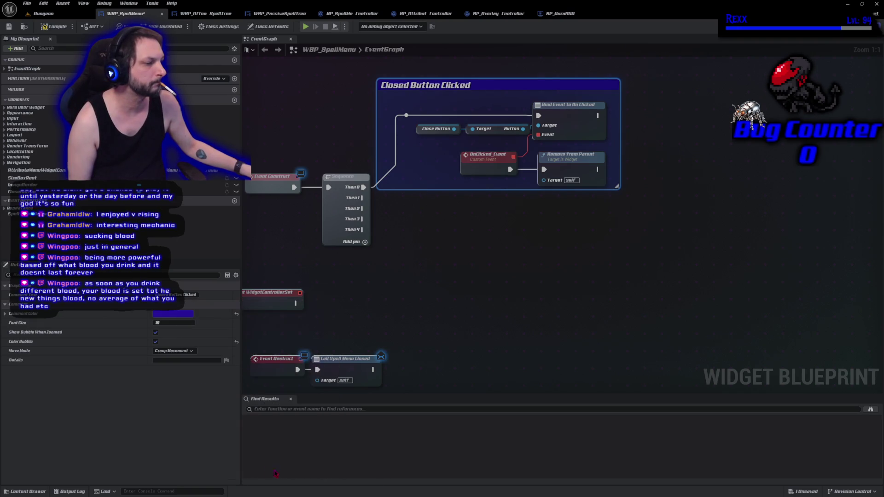
{"action": "left_click", "coordinate": [52, 26]}
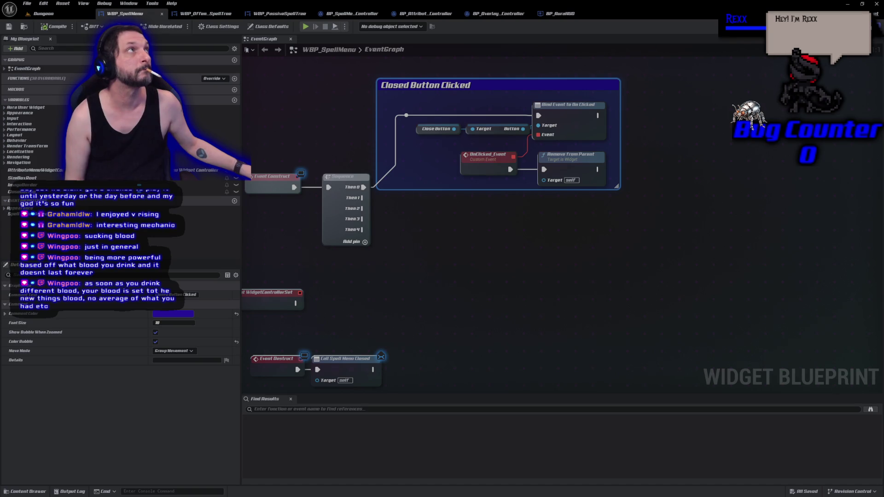
Place a Get Spell Menu Widget Controller node from the 'get spell menu' search beside the Sequence node
{"action": "right_click", "coordinate": [395, 281]}
{"action": "type", "text": "get spell menu widg"}
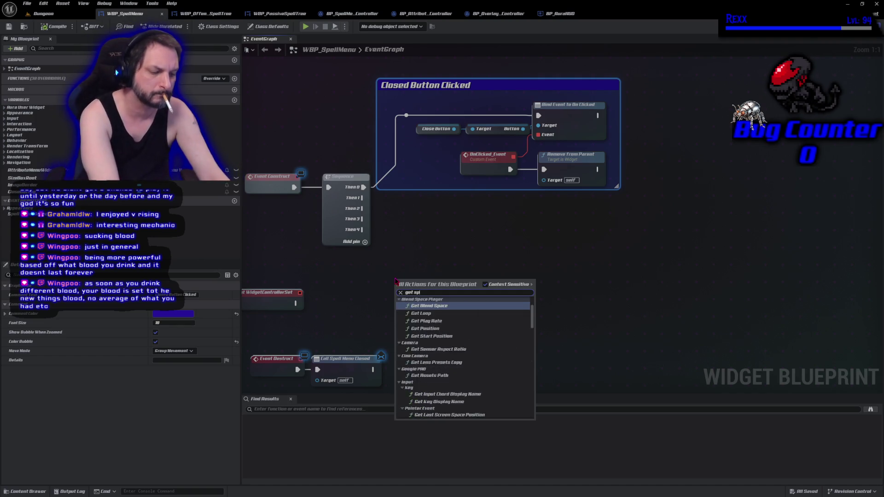
{"action": "type", "text": "et co"}
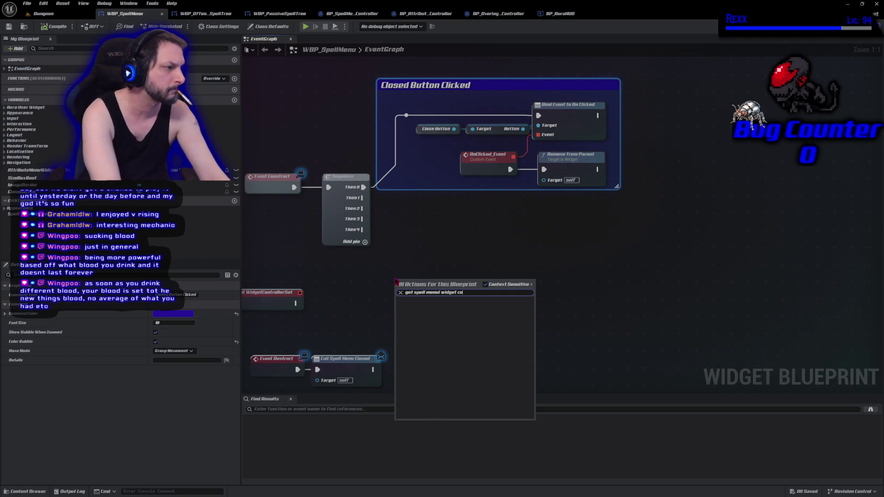
{"action": "key", "text": "BackSpace"}
{"action": "key", "text": "BackSpace"}
{"action": "key", "text": "BackSpace"}
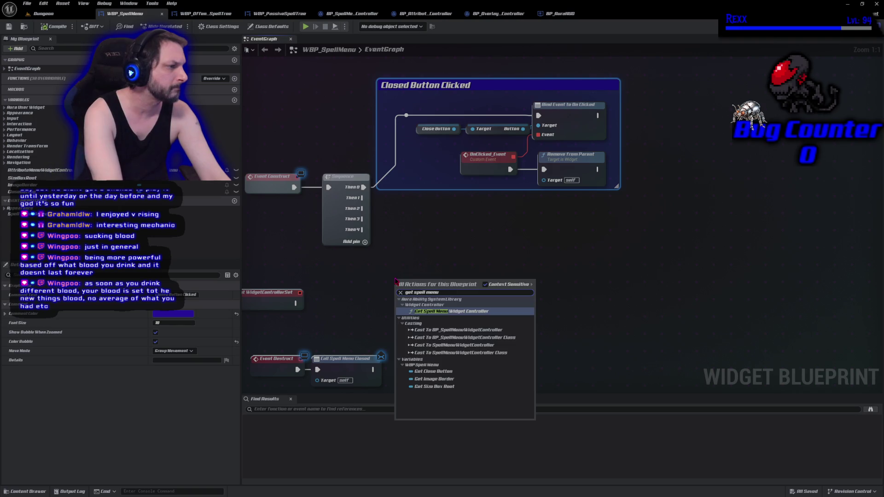
{"action": "key", "text": "Return"}
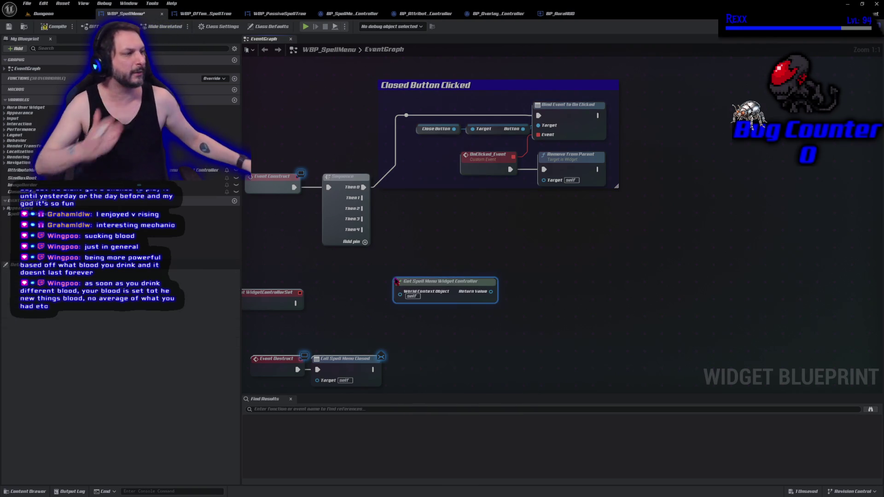
{"action": "mouse_move", "coordinate": [421, 281]}
{"action": "left_mouse_down"}
{"action": "mouse_move", "coordinate": [412, 214]}
{"action": "mouse_move", "coordinate": [403, 215]}
{"action": "left_mouse_up"}
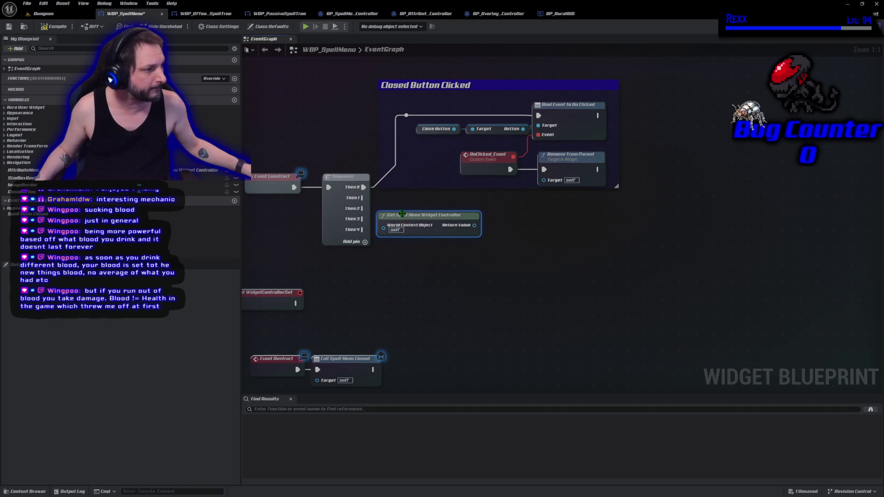
{"action": "left_click_drag", "start_coordinate": [389, 291], "coordinate": [399, 289]}
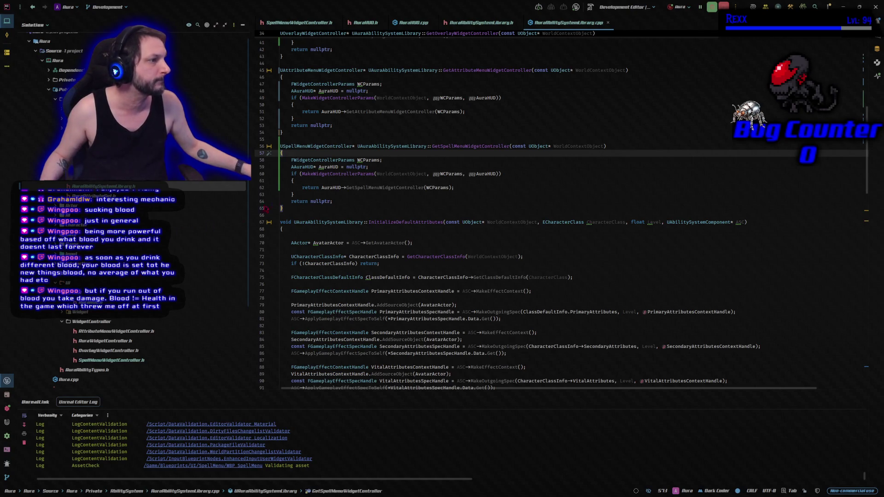
{"action": "left_click", "coordinate": [486, 25]}
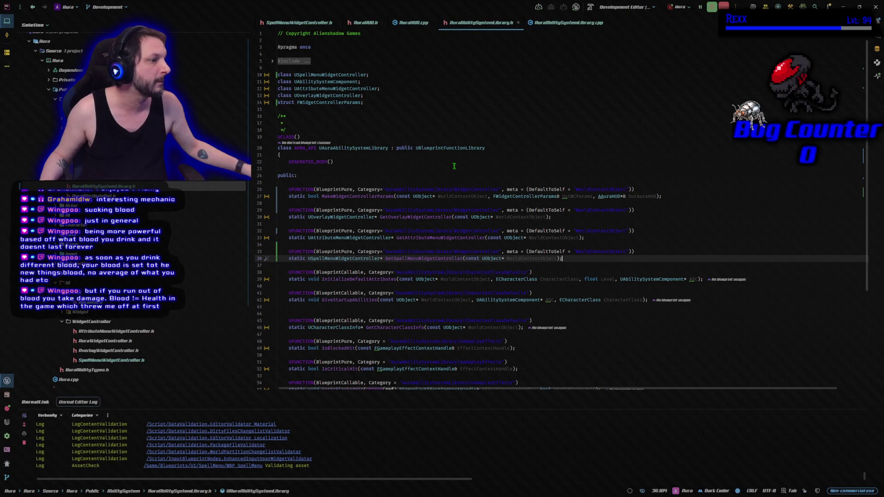
{"action": "left_click", "coordinate": [290, 259]}
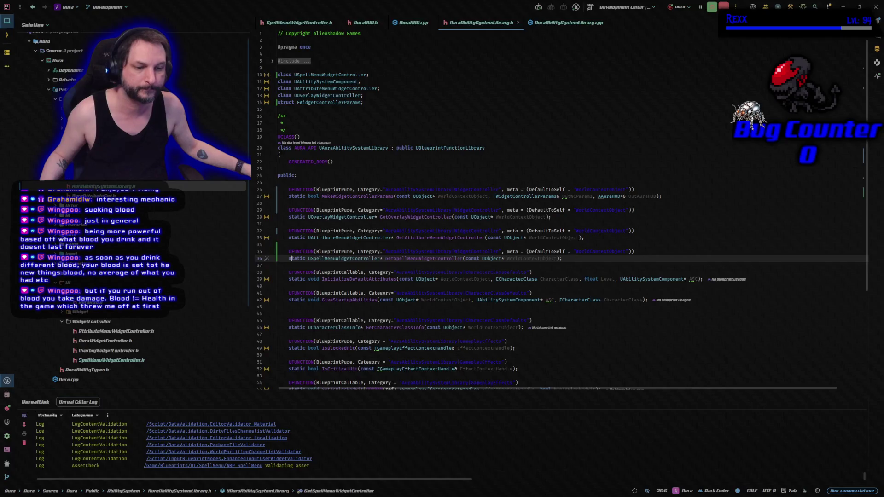
{"action": "key", "text": "alt+Tab"}
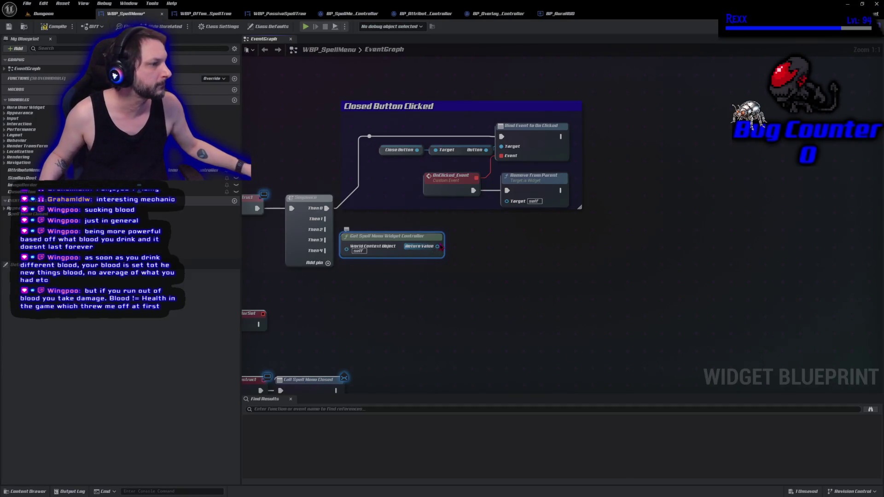
Browse actions from the controller node's Return Value and World Context Object pins without adding any node
{"action": "left_click_drag", "start_coordinate": [440, 248], "coordinate": [476, 253]}
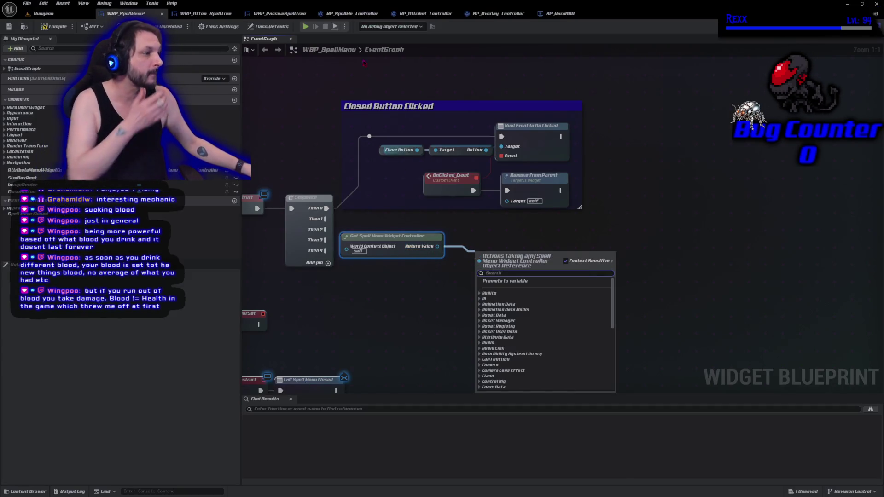
{"action": "key", "text": "Escape"}
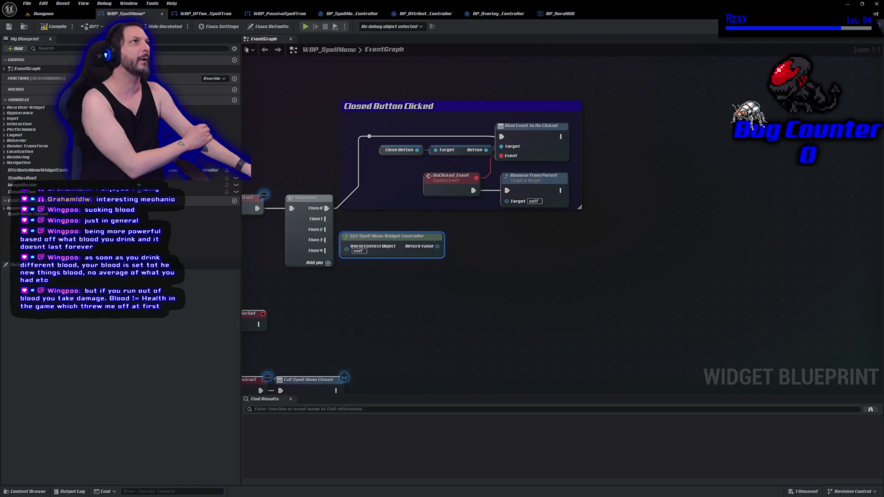
{"action": "mouse_move", "coordinate": [347, 249]}
{"action": "left_mouse_down"}
{"action": "mouse_move", "coordinate": [422, 245]}
{"action": "mouse_move", "coordinate": [454, 262]}
{"action": "left_mouse_up"}
{"action": "key", "text": "Escape"}
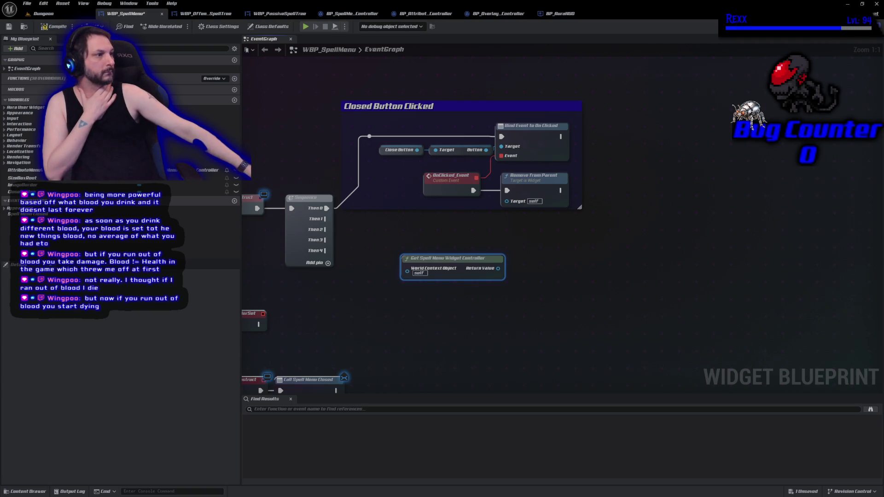
{"action": "left_click", "coordinate": [848, 4]}
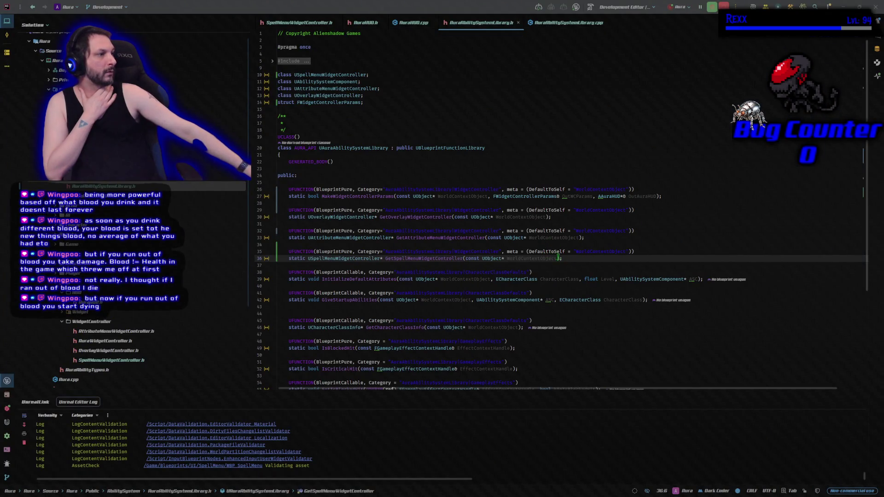
{"action": "left_click", "coordinate": [552, 244]}
{"action": "left_click_drag", "start_coordinate": [635, 251], "coordinate": [507, 252]}
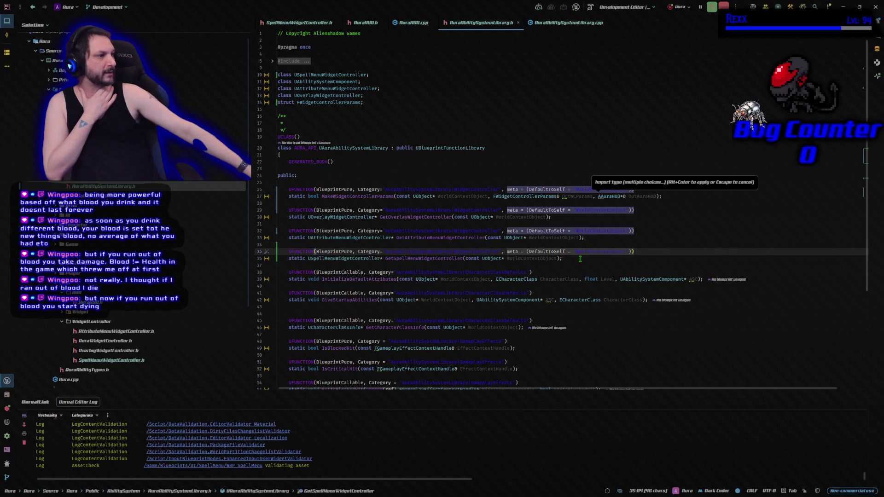
{"action": "key", "text": "End"}
{"action": "left_click", "coordinate": [605, 254]}
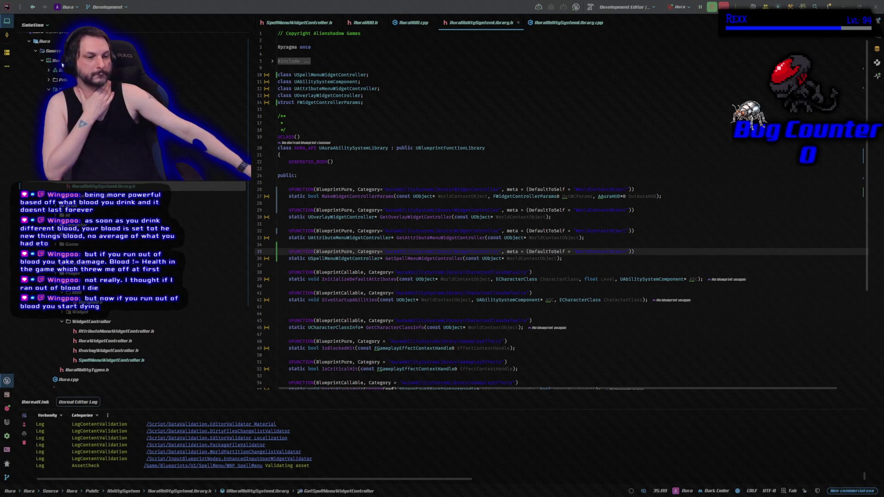
{"action": "key", "text": "alt+Tab"}
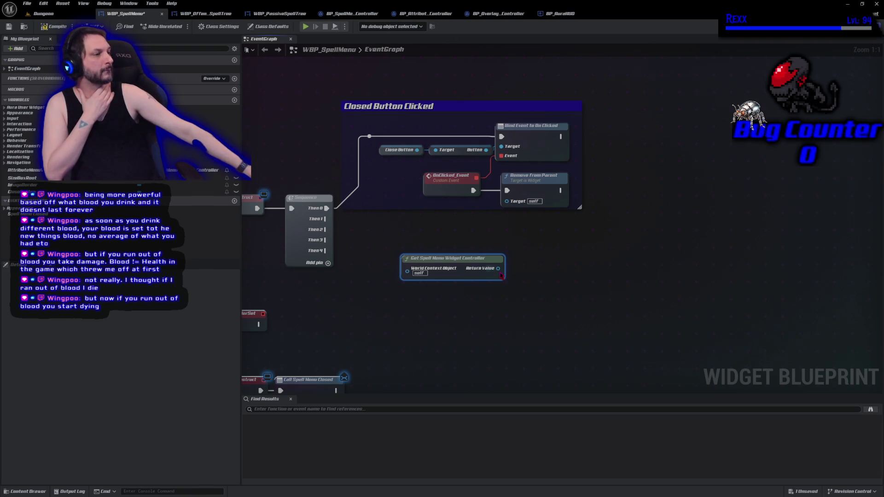
Add Set Widget Controller fed by the getter's Return Value, run it off Sequence Then 1, and shift both right
{"action": "mouse_move", "coordinate": [506, 274]}
{"action": "left_mouse_down"}
{"action": "mouse_move", "coordinate": [443, 282]}
{"action": "mouse_move", "coordinate": [441, 296]}
{"action": "mouse_move", "coordinate": [477, 262]}
{"action": "left_mouse_up"}
{"action": "type", "text": "s"}
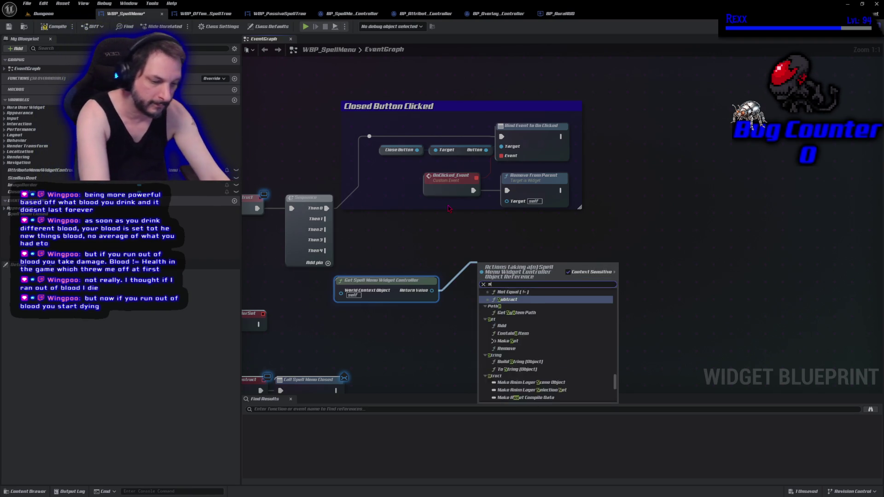
{"action": "type", "text": "et widget contro"}
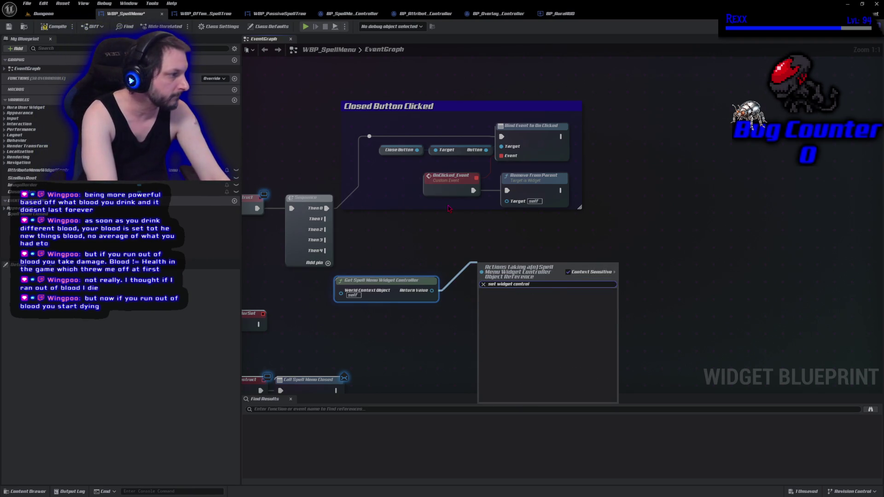
{"action": "key", "text": "Return"}
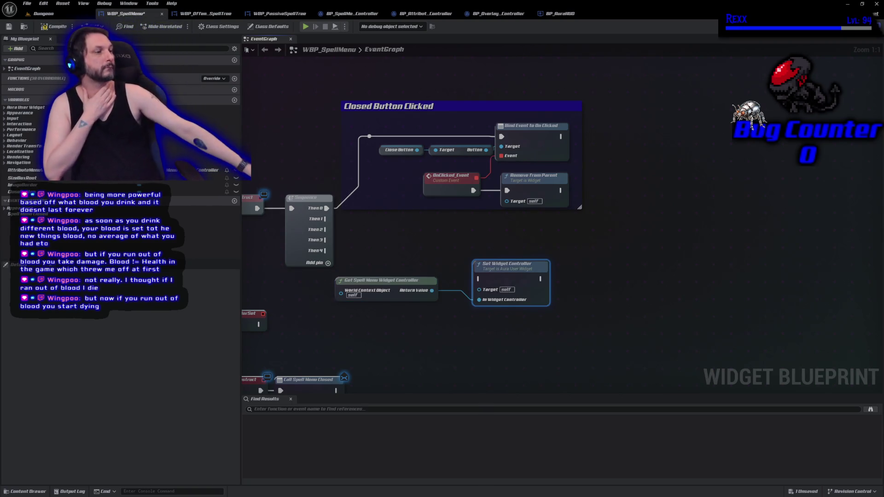
{"action": "mouse_move", "coordinate": [325, 218]}
{"action": "left_mouse_down"}
{"action": "mouse_move", "coordinate": [474, 288]}
{"action": "mouse_move", "coordinate": [494, 274]}
{"action": "mouse_move", "coordinate": [473, 260]}
{"action": "left_mouse_up"}
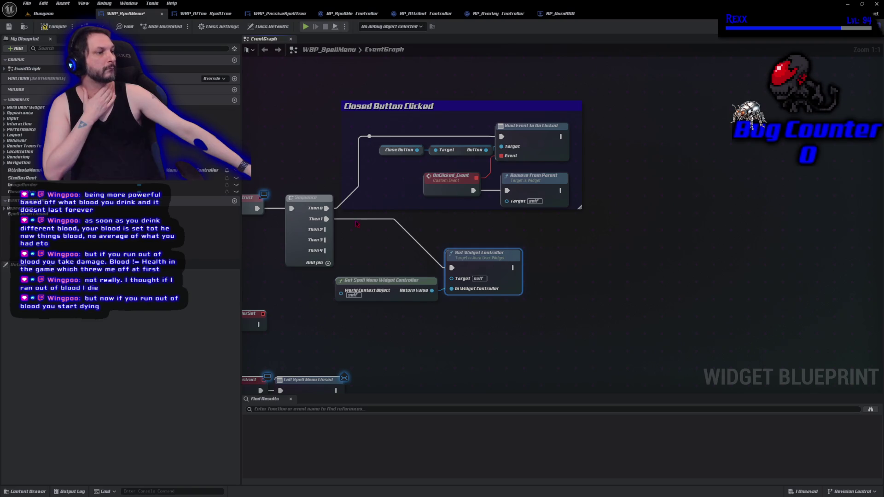
{"action": "left_click_drag", "start_coordinate": [368, 256], "coordinate": [480, 316]}
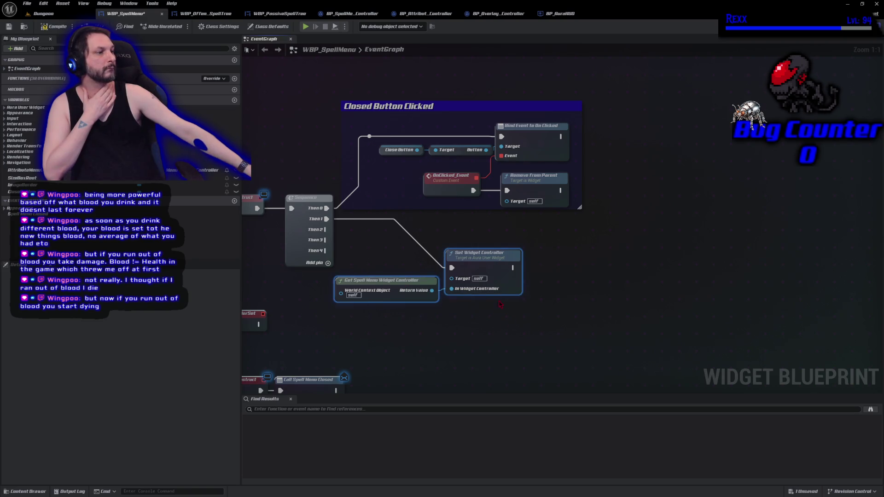
{"action": "mouse_move", "coordinate": [491, 260]}
{"action": "left_mouse_down"}
{"action": "mouse_move", "coordinate": [709, 256]}
{"action": "mouse_move", "coordinate": [677, 212]}
{"action": "left_mouse_up"}
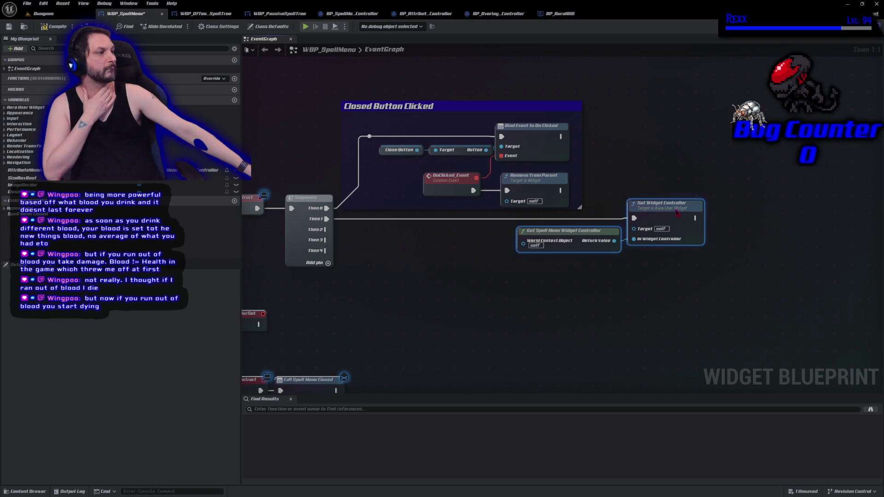
{"action": "left_click_drag", "start_coordinate": [525, 206], "coordinate": [630, 208]}
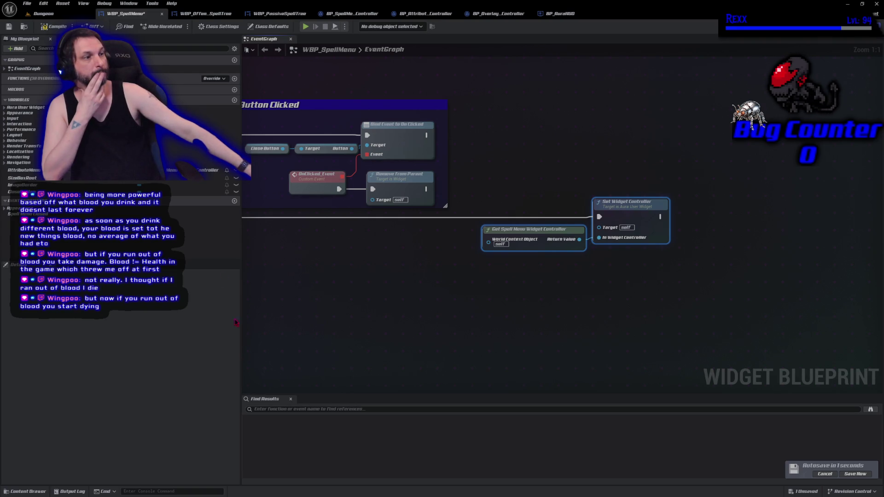
Collapse the close-button nodes into a single node named 'Clicked the Close Button'
{"action": "left_click_drag", "start_coordinate": [343, 305], "coordinate": [495, 335]}
{"action": "left_click_drag", "start_coordinate": [382, 146], "coordinate": [560, 216]}
{"action": "right_click", "coordinate": [561, 216]}
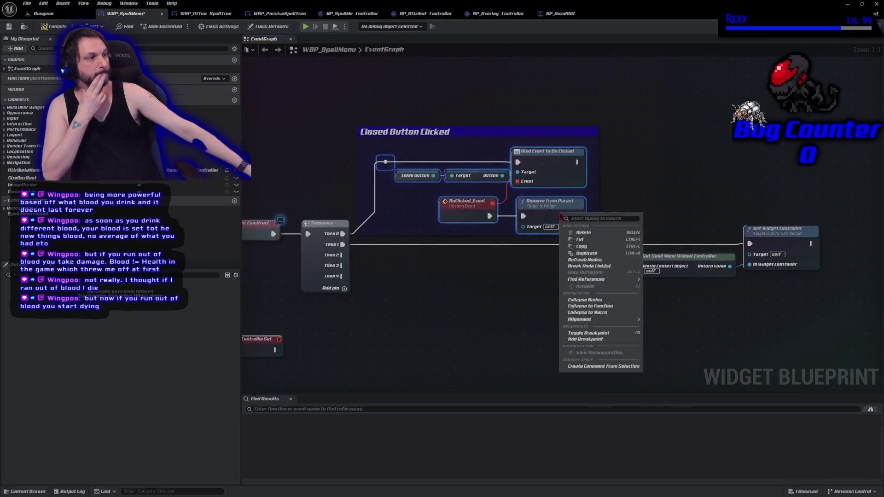
{"action": "left_click", "coordinate": [605, 303]}
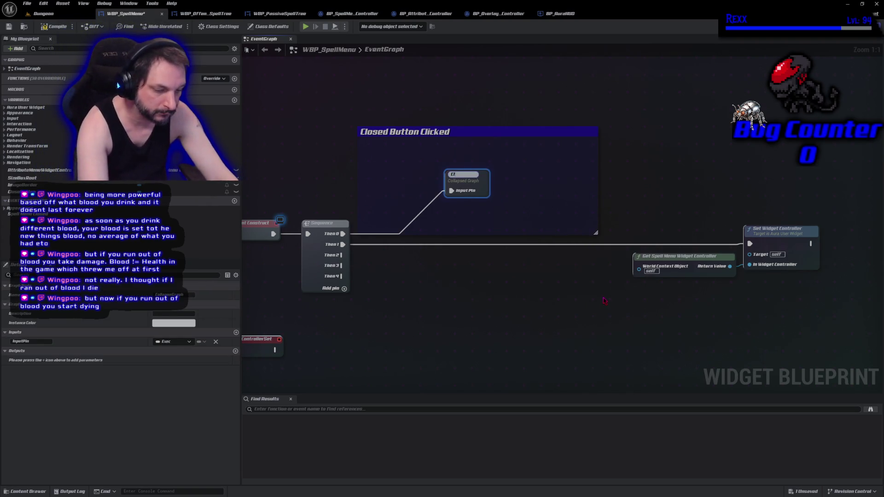
{"action": "type", "text": "Clicked the Close Button"}
{"action": "key", "text": "Return"}
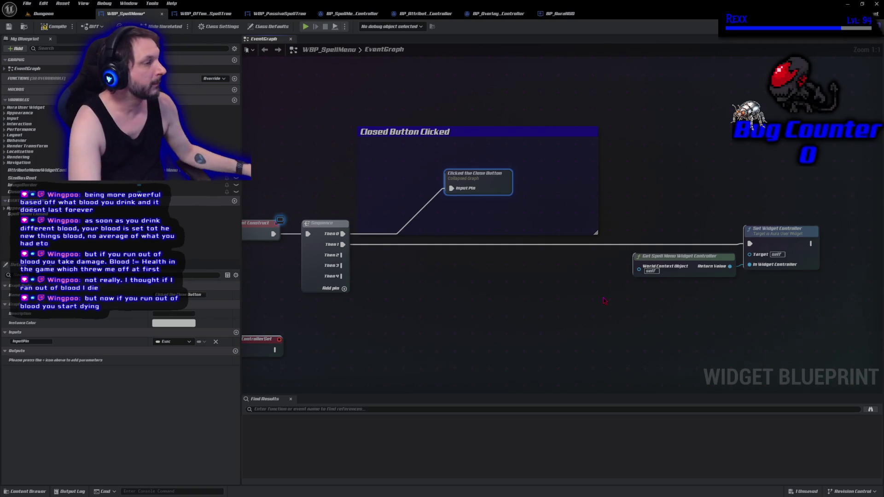
Fit the comment around the collapsed node, place the controller nodes beside the Sequence, and save
{"action": "mouse_move", "coordinate": [497, 176]}
{"action": "left_mouse_down"}
{"action": "mouse_move", "coordinate": [422, 173]}
{"action": "mouse_move", "coordinate": [428, 152]}
{"action": "left_mouse_up"}
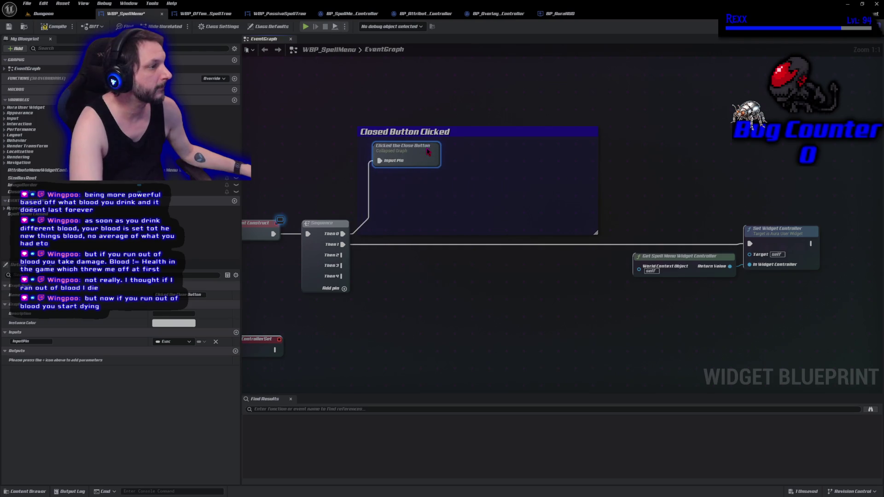
{"action": "mouse_move", "coordinate": [597, 233]}
{"action": "left_mouse_down"}
{"action": "mouse_move", "coordinate": [469, 197]}
{"action": "mouse_move", "coordinate": [451, 171]}
{"action": "mouse_move", "coordinate": [464, 185]}
{"action": "left_mouse_up"}
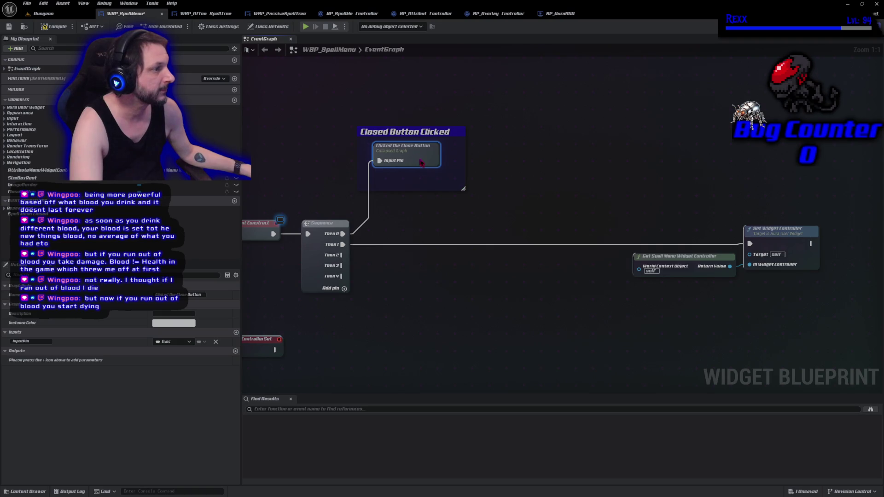
{"action": "left_click_drag", "start_coordinate": [420, 162], "coordinate": [424, 167]}
{"action": "left_click_drag", "start_coordinate": [648, 208], "coordinate": [816, 295]}
{"action": "left_click_drag", "start_coordinate": [792, 247], "coordinate": [521, 248]}
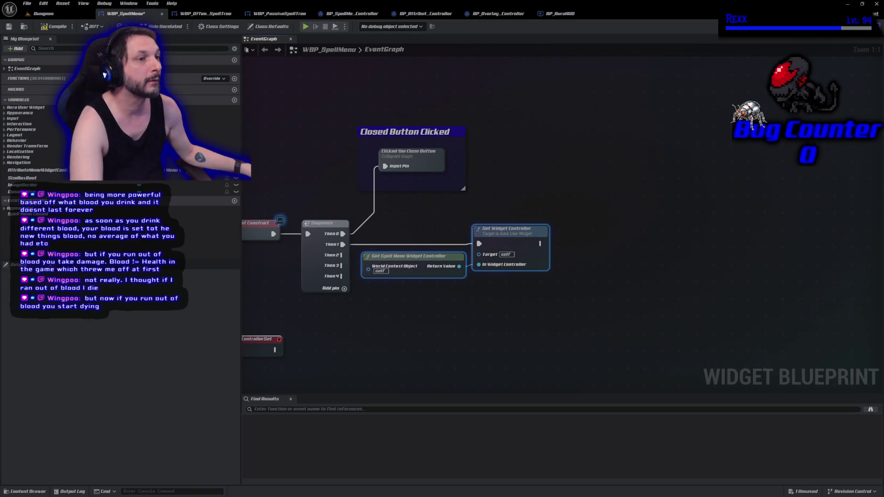
{"action": "key", "text": "ctrl+s"}
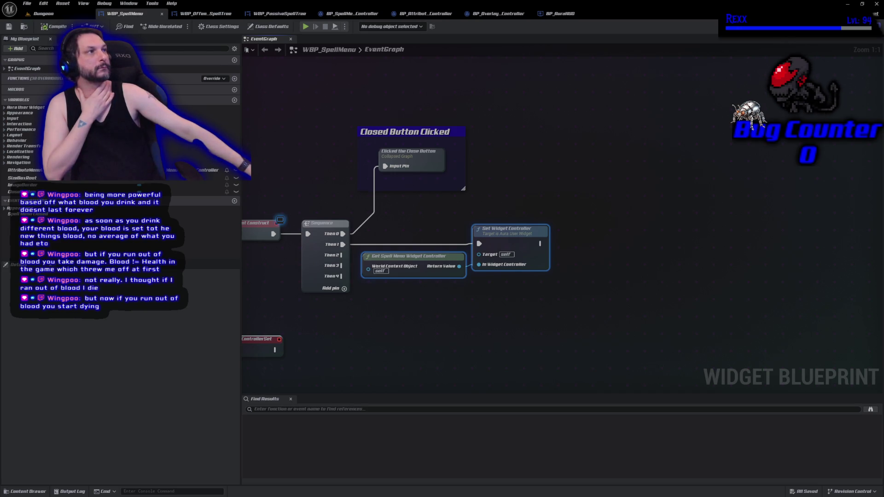
Remove the Sequence node's unused Then 4, Then 3 and Then 2 outputs
{"action": "right_click", "coordinate": [338, 277]}
{"action": "left_click", "coordinate": [364, 311]}
{"action": "right_click", "coordinate": [332, 271]}
{"action": "left_click", "coordinate": [364, 295]}
{"action": "right_click", "coordinate": [335, 268]}
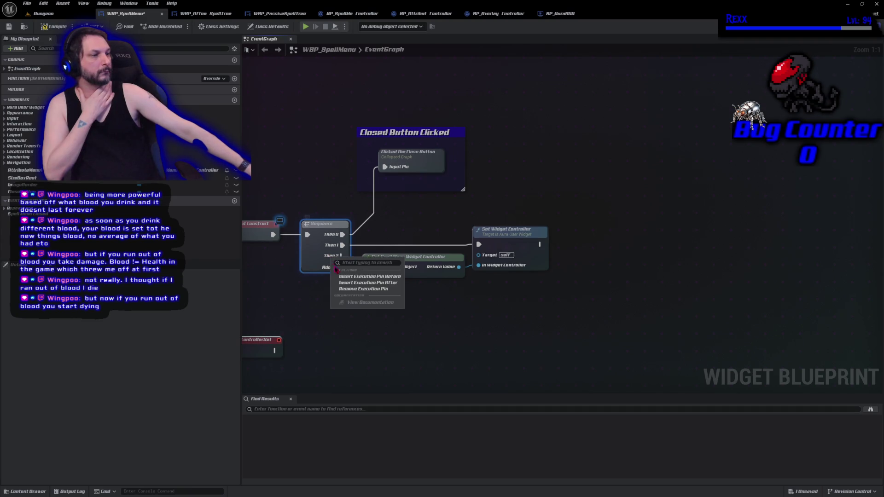
{"action": "left_click", "coordinate": [364, 288]}
Reposition the controller nodes under the Sequence, save the blueprint, and switch to GitHub Desktop
{"action": "left_click_drag", "start_coordinate": [417, 222], "coordinate": [499, 296]}
{"action": "mouse_move", "coordinate": [502, 247]}
{"action": "left_mouse_down"}
{"action": "mouse_move", "coordinate": [446, 297]}
{"action": "mouse_move", "coordinate": [414, 298]}
{"action": "left_mouse_up"}
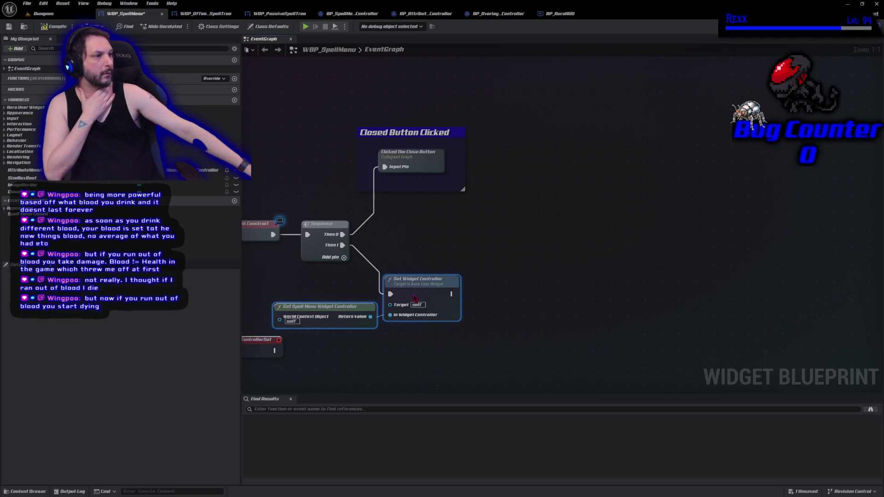
{"action": "mouse_move", "coordinate": [412, 300]}
{"action": "left_mouse_down"}
{"action": "mouse_move", "coordinate": [402, 279]}
{"action": "mouse_move", "coordinate": [406, 253]}
{"action": "mouse_move", "coordinate": [579, 249]}
{"action": "mouse_move", "coordinate": [580, 239]}
{"action": "left_mouse_up"}
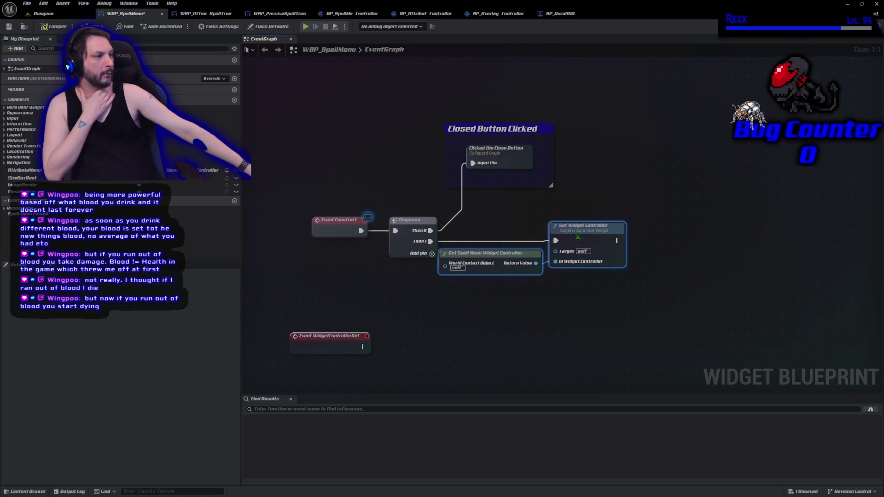
{"action": "key", "text": "ctrl+s"}
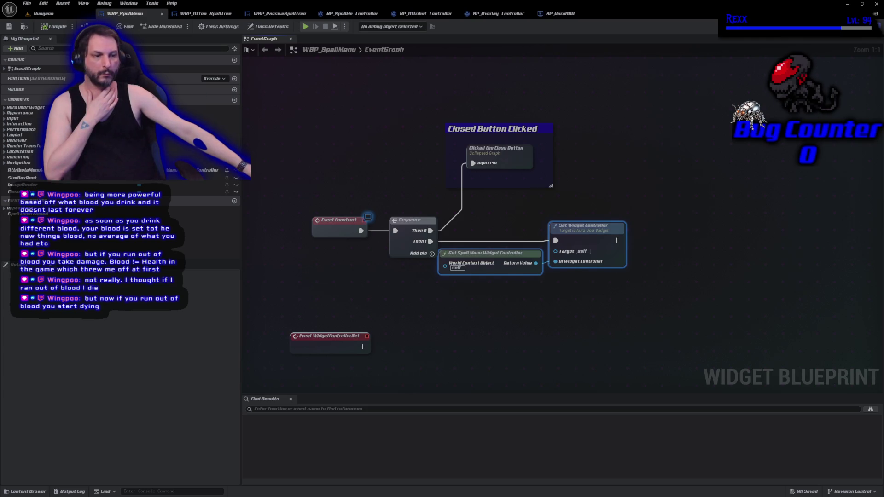
{"action": "key", "text": "alt+Tab"}
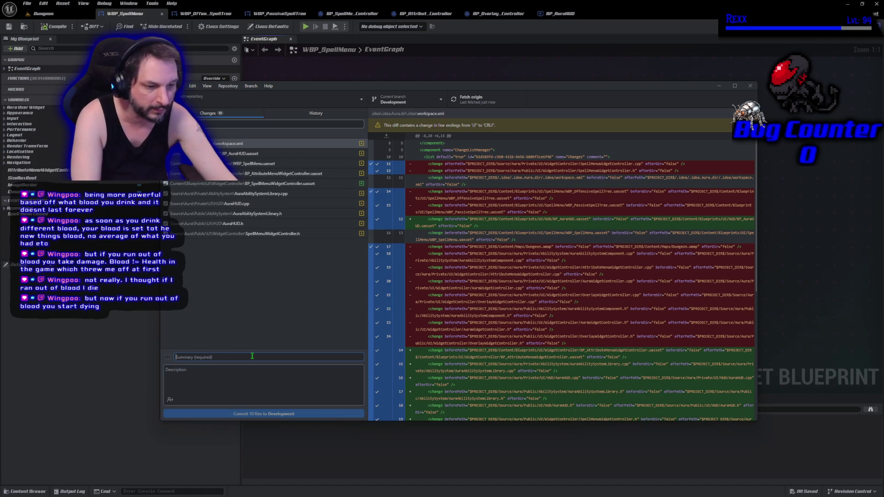
Commit the 10 changed files as 'Constructing the Spell Menu Widget Controller' and push to origin
{"action": "type", "text": "Constructing the Spell Menu Widget Controller"}
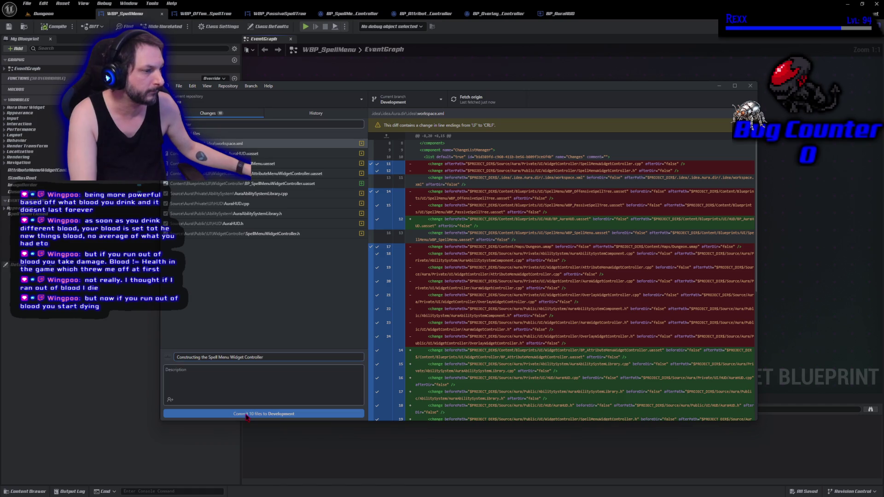
{"action": "left_click", "coordinate": [246, 414]}
{"action": "left_click", "coordinate": [645, 179]}
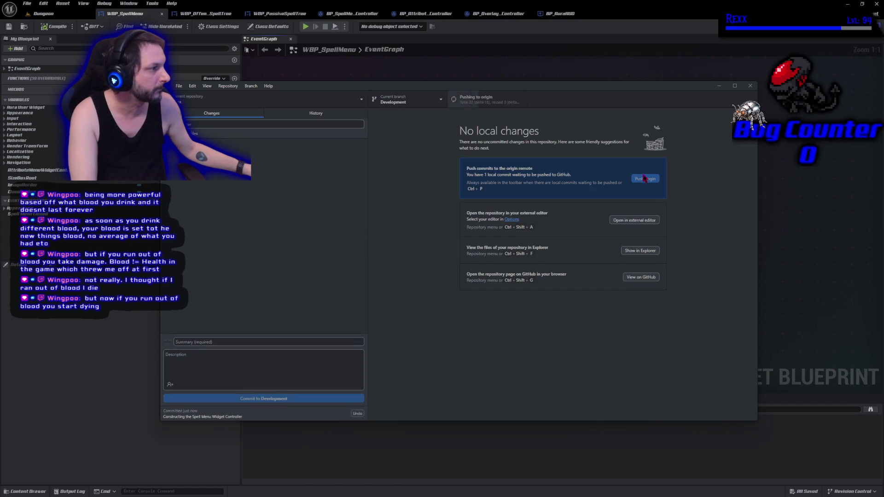
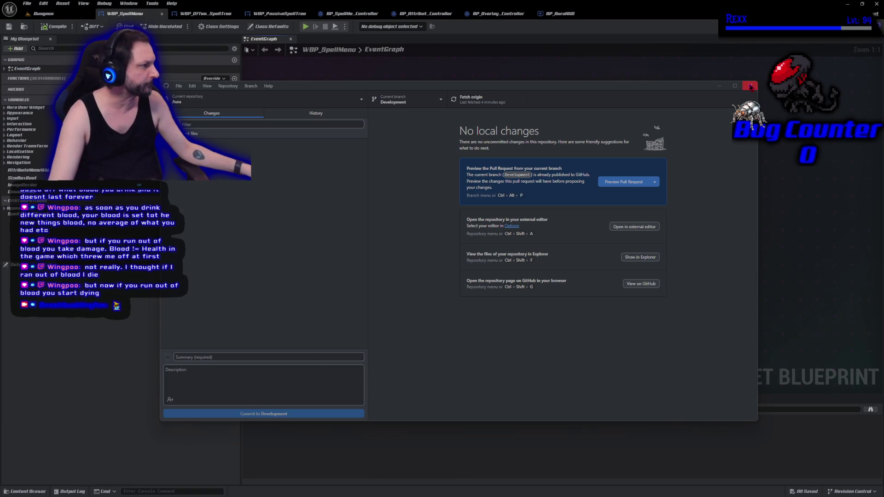
Close GitHub Desktop and the WBP_SpellMenu blueprint editor, returning to Rider
{"action": "left_click", "coordinate": [720, 86]}
{"action": "left_click", "coordinate": [480, 331]}
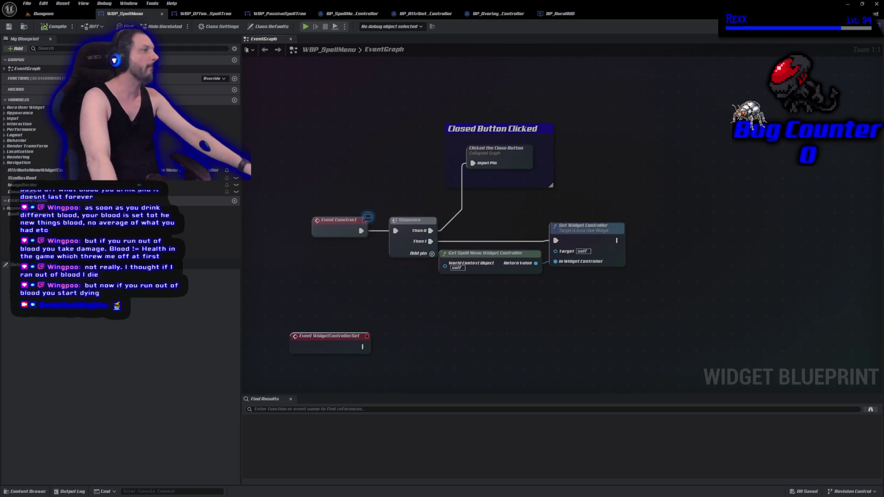
{"action": "left_click", "coordinate": [877, 5]}
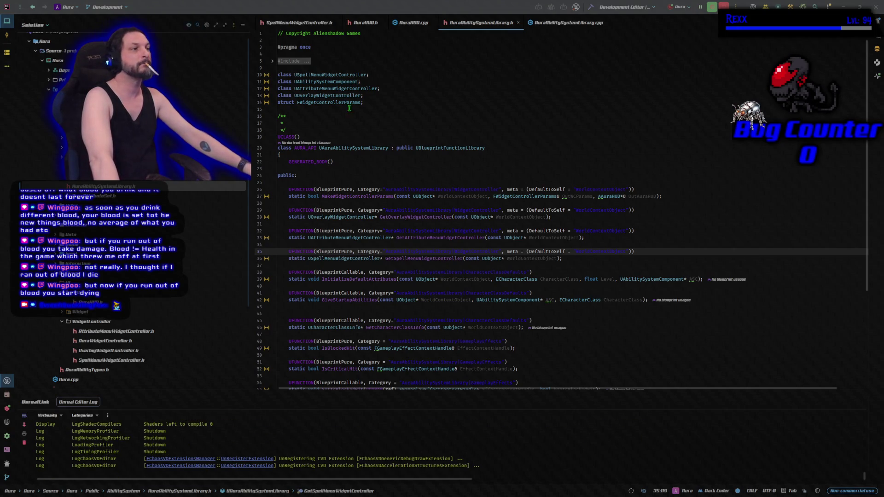
Close the extra file tabs so only SpellMenuWidgetController.cpp stays open
{"action": "right_click", "coordinate": [325, 27]}
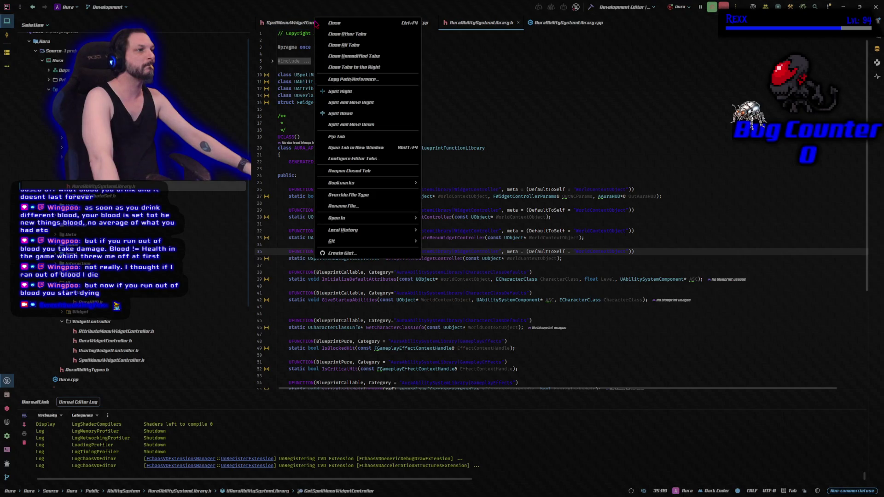
{"action": "left_click", "coordinate": [350, 67]}
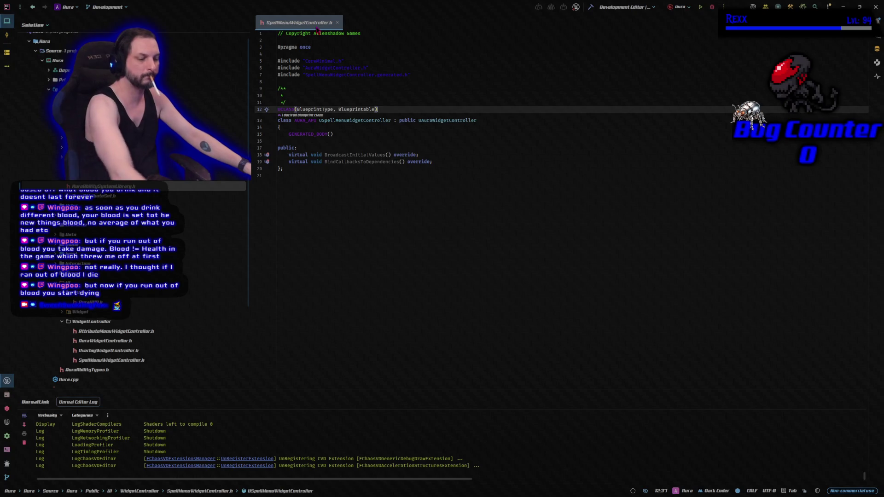
{"action": "key", "text": "ctrl+alt+Home"}
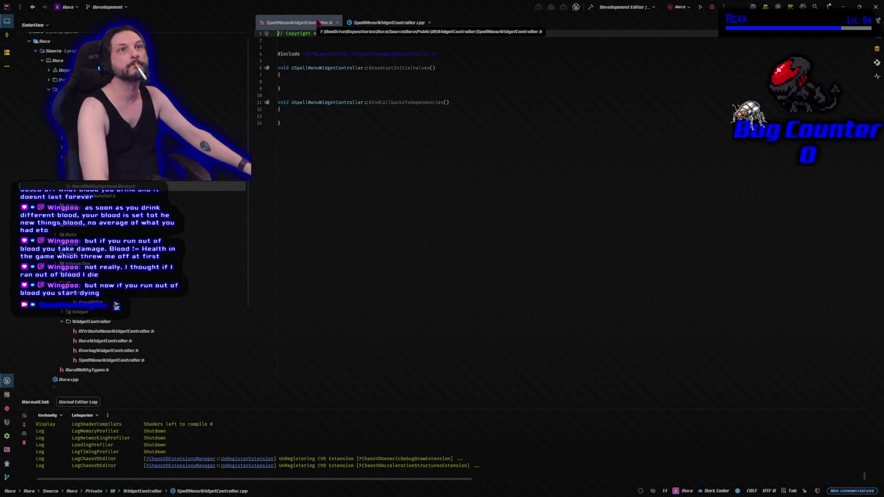
{"action": "middle_click", "coordinate": [319, 23]}
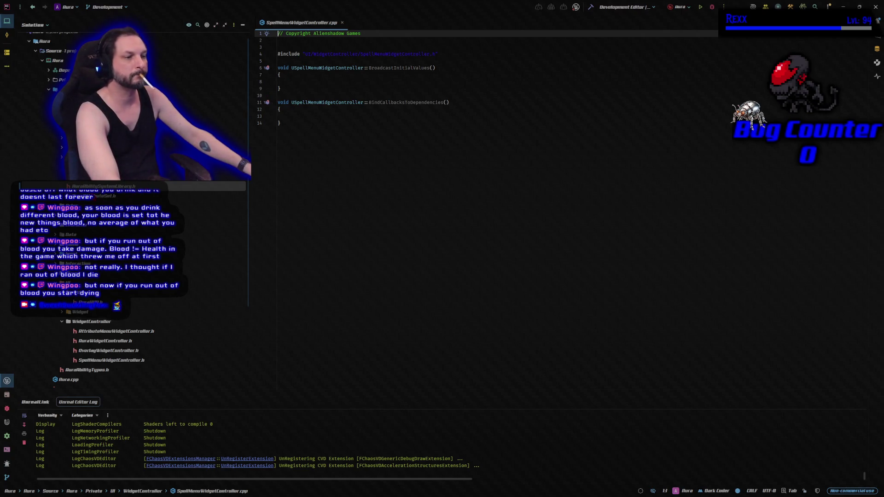
{"action": "scroll", "coordinate": [133, 363], "scroll_direction": "down", "scroll_amount": 4}
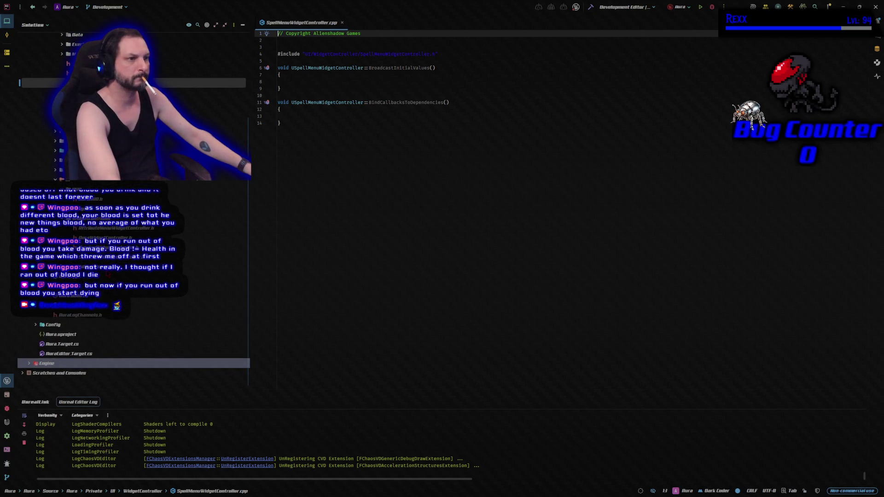
{"action": "scroll", "coordinate": [133, 364], "scroll_direction": "up", "scroll_amount": 3}
{"action": "scroll", "coordinate": [134, 363], "scroll_direction": "up", "scroll_amount": 2}
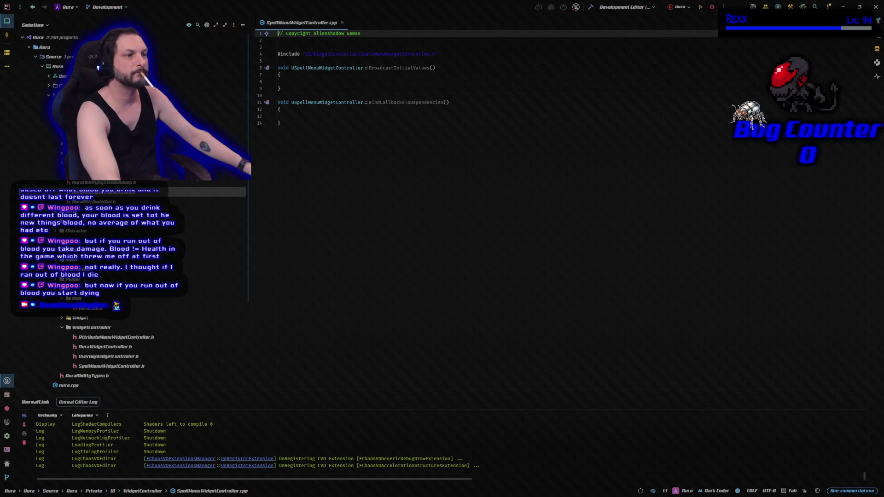
Open AuraGameplayTags.h from the project's Public Data folder in Solution Explorer
{"action": "left_click", "coordinate": [60, 96]}
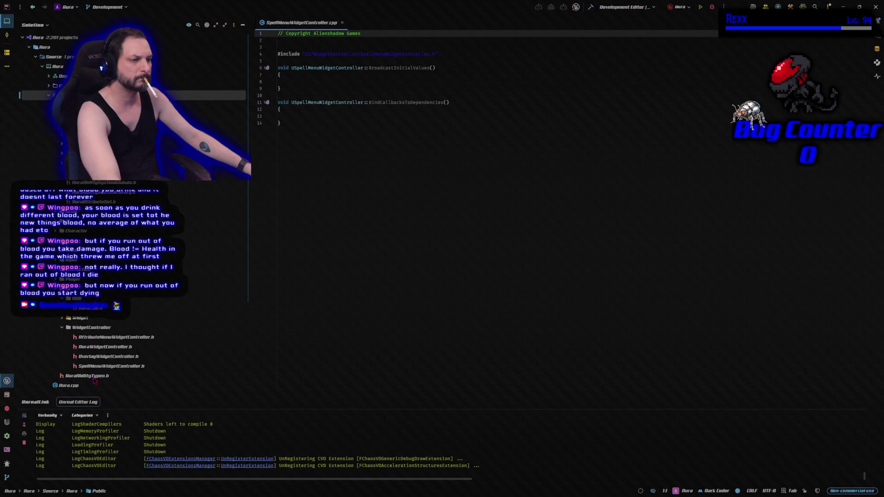
{"action": "scroll", "coordinate": [94, 380], "scroll_direction": "down", "scroll_amount": 5}
{"action": "scroll", "coordinate": [94, 379], "scroll_direction": "down", "scroll_amount": 1}
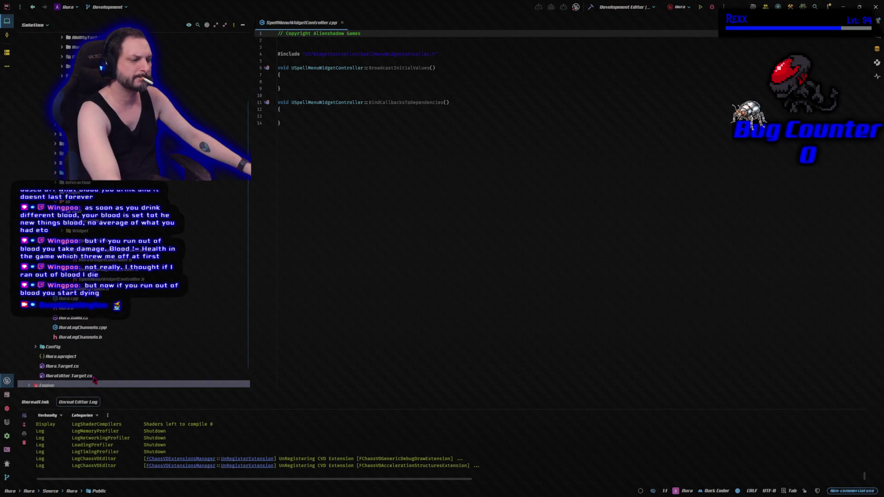
{"action": "scroll", "coordinate": [94, 379], "scroll_direction": "down", "scroll_amount": 2}
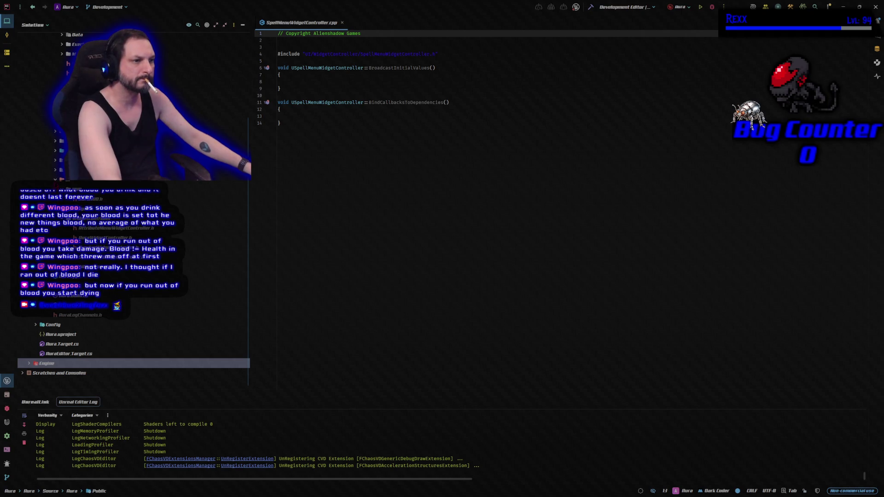
{"action": "left_click", "coordinate": [64, 64]}
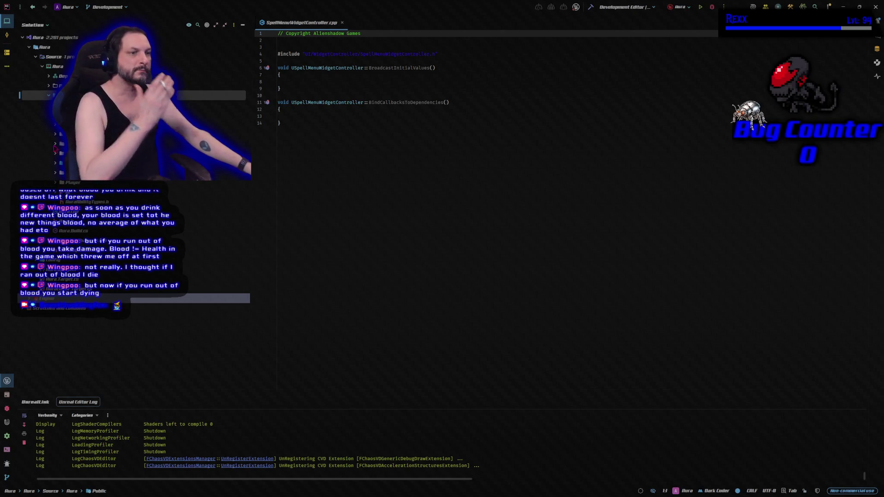
{"action": "left_click", "coordinate": [54, 147]}
{"action": "double_click", "coordinate": [79, 162]}
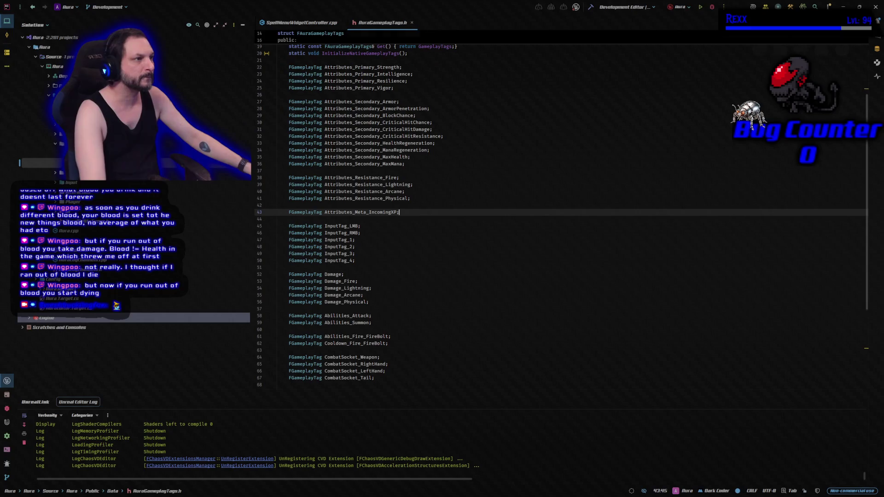
Open AuraGameplayTags.cpp, then return to the AuraGameplayTags.h tab
{"action": "key", "text": "alt+o"}
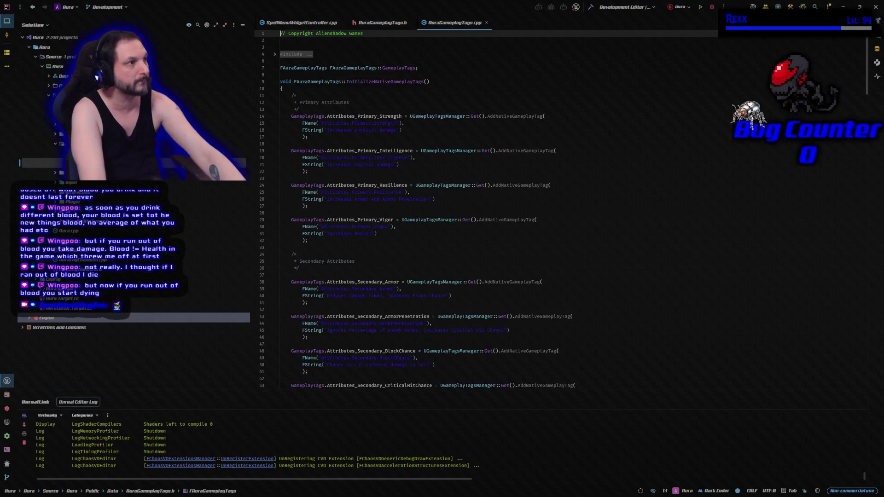
{"action": "key", "text": "ctrl+Tab"}
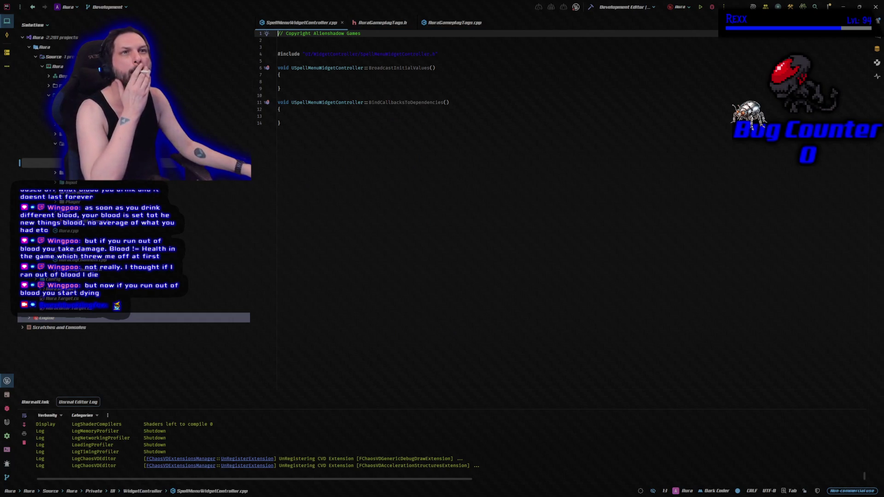
{"action": "key", "text": "alt+Tab"}
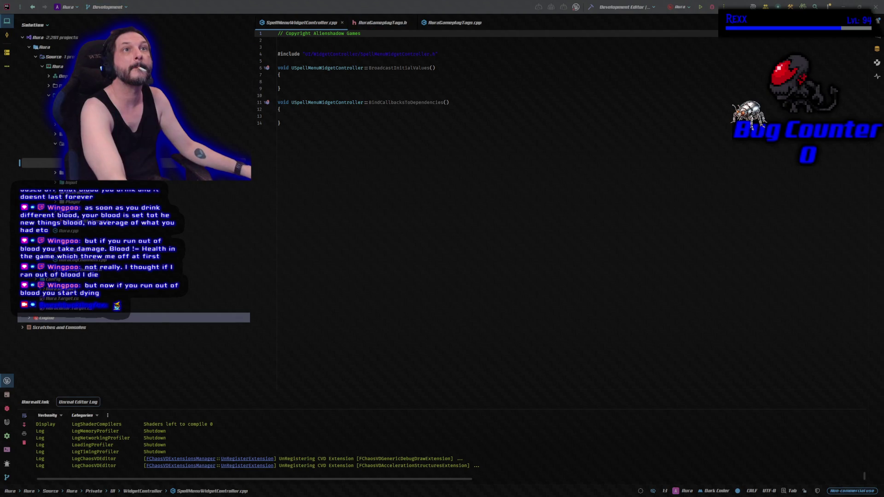
{"action": "left_click", "coordinate": [380, 22]}
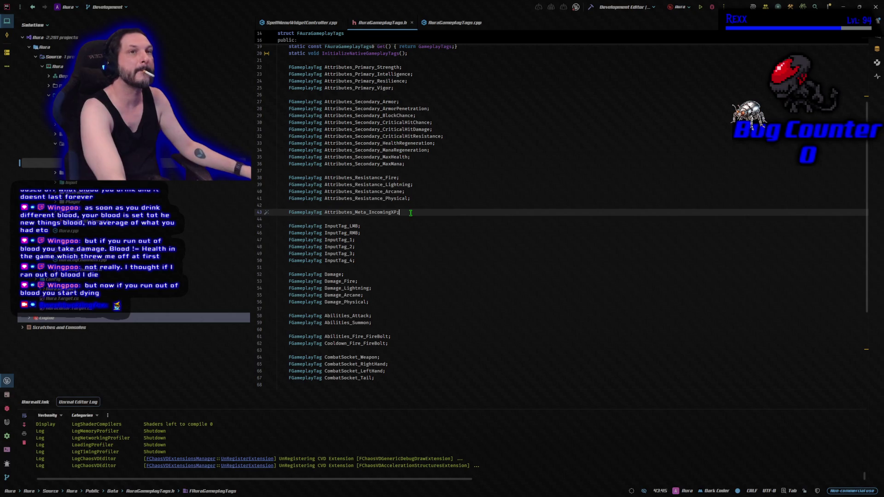
Declare FGameplayTag InputTag_Passive_1 below InputTag_4, then duplicate it as InputTag_Passive_2
{"action": "left_click", "coordinate": [361, 261]}
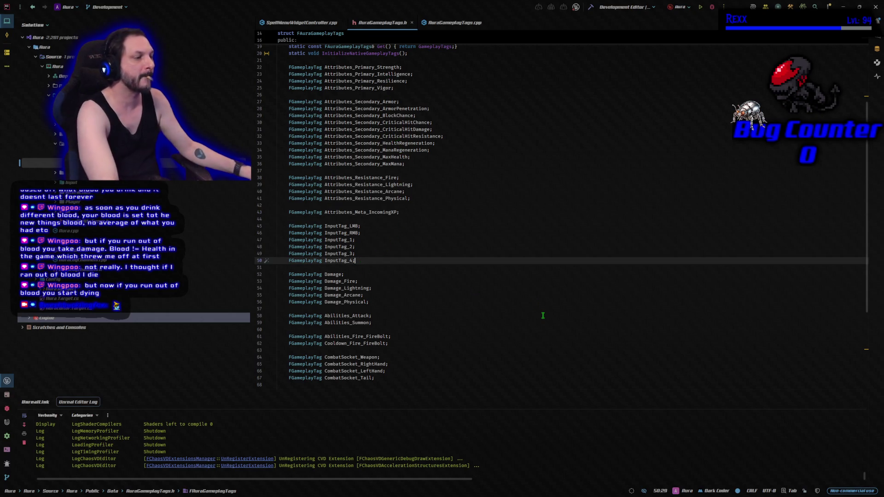
{"action": "key", "text": "Return"}
{"action": "type", "text": "FG"}
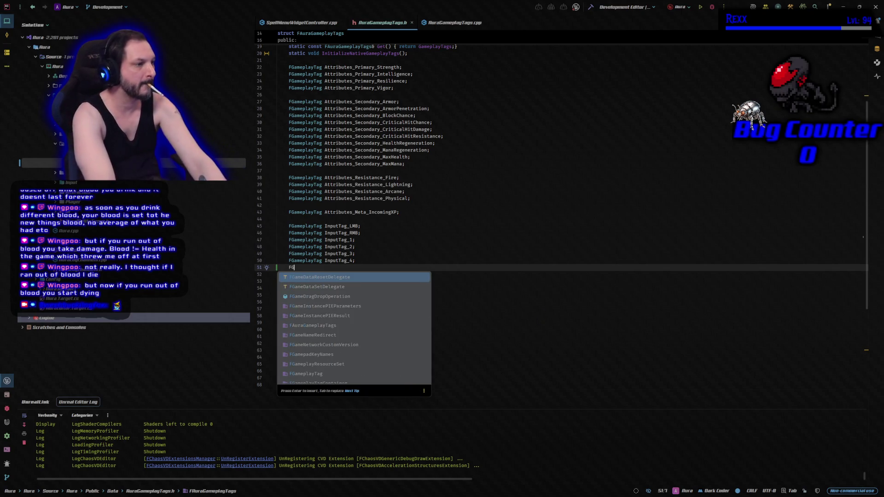
{"action": "type", "text": "ameplay"}
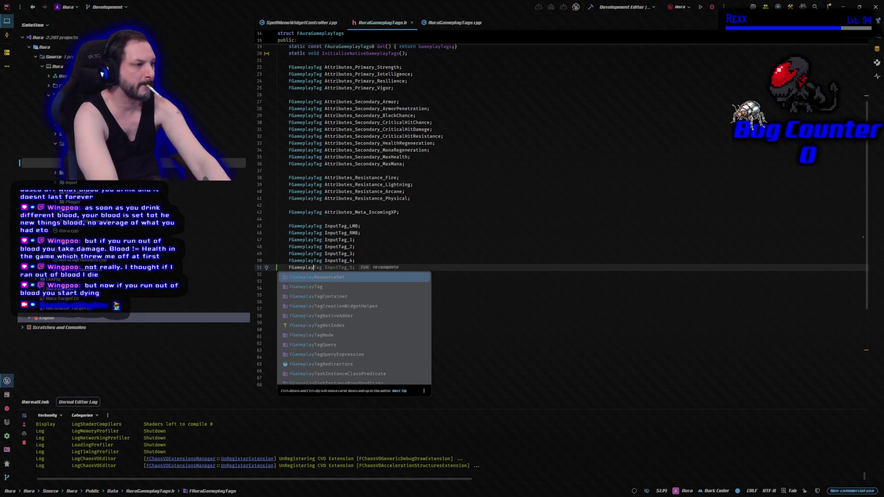
{"action": "type", "text": "Tag "}
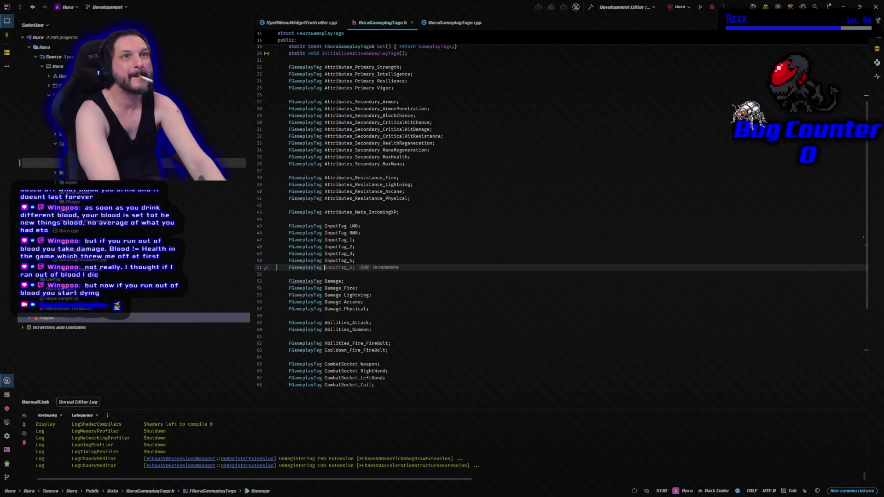
{"action": "type", "text": "In"}
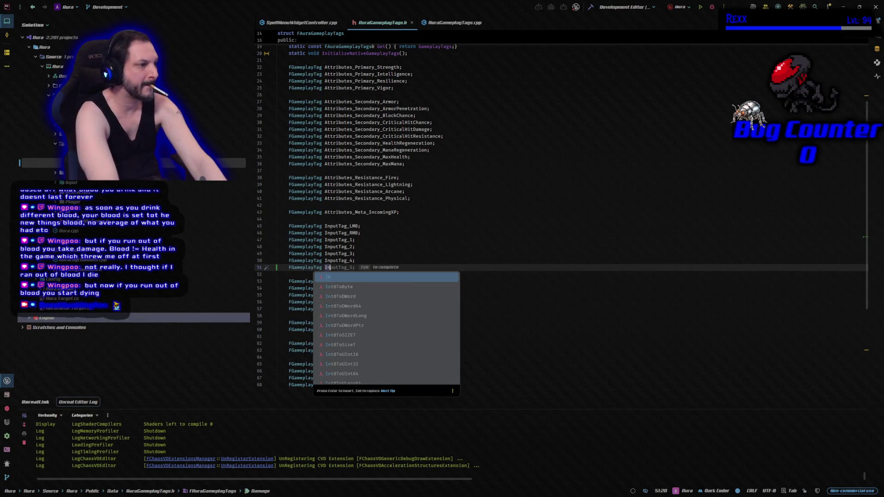
{"action": "type", "text": "putTag_"}
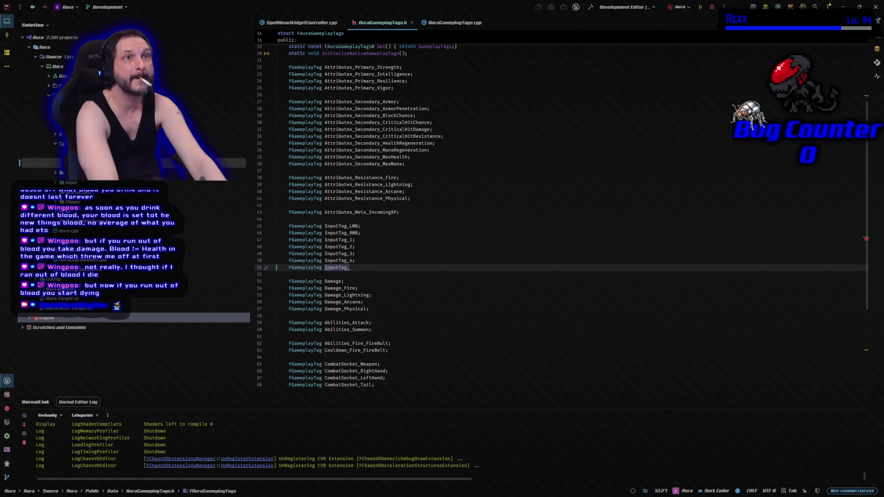
{"action": "type", "text": "Passive_1;"}
{"action": "key", "text": "shift+Home"}
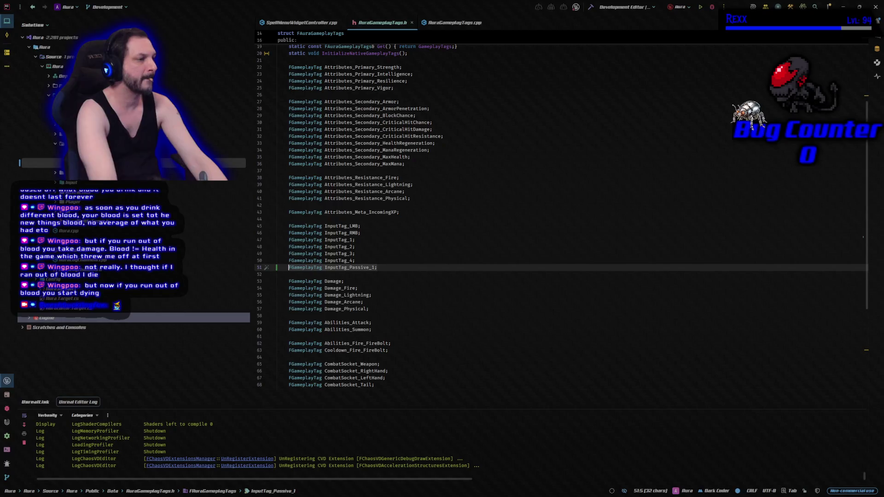
{"action": "key", "text": "End"}
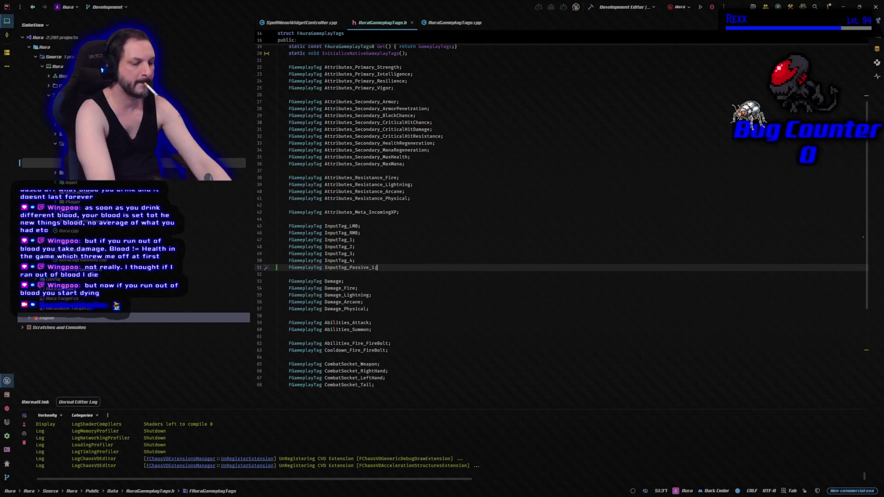
{"action": "key", "text": "ctrl+d"}
{"action": "key", "text": "Left"}
{"action": "key", "text": "BackSpace"}
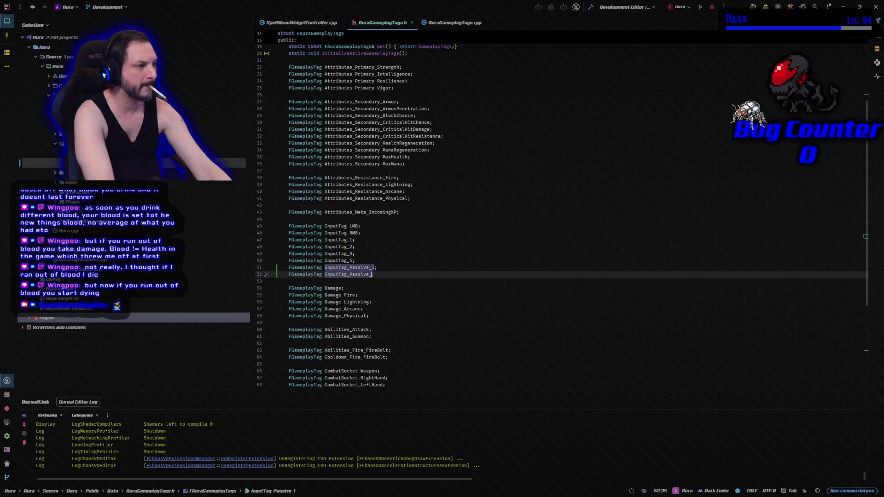
{"action": "type", "text": "2"}
{"action": "key", "text": "End"}
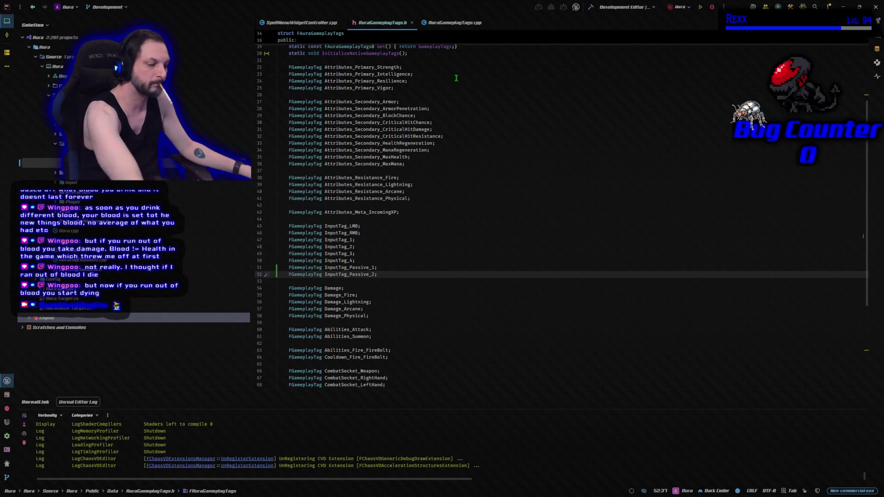
{"action": "key", "text": "alt+o"}
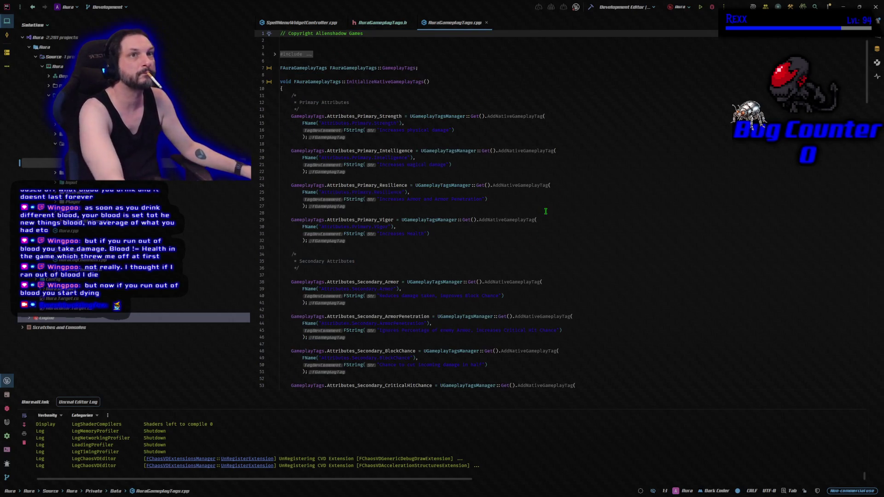
Jump from the InputTag_4 declaration to its definition in AuraGameplayTags.cpp
{"action": "scroll", "coordinate": [537, 236], "scroll_direction": "down", "scroll_amount": 20}
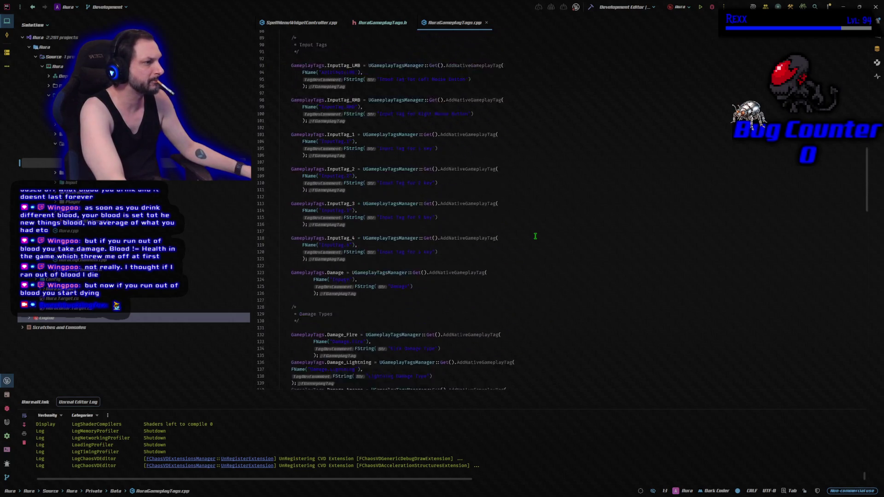
{"action": "scroll", "coordinate": [536, 236], "scroll_direction": "down", "scroll_amount": 15}
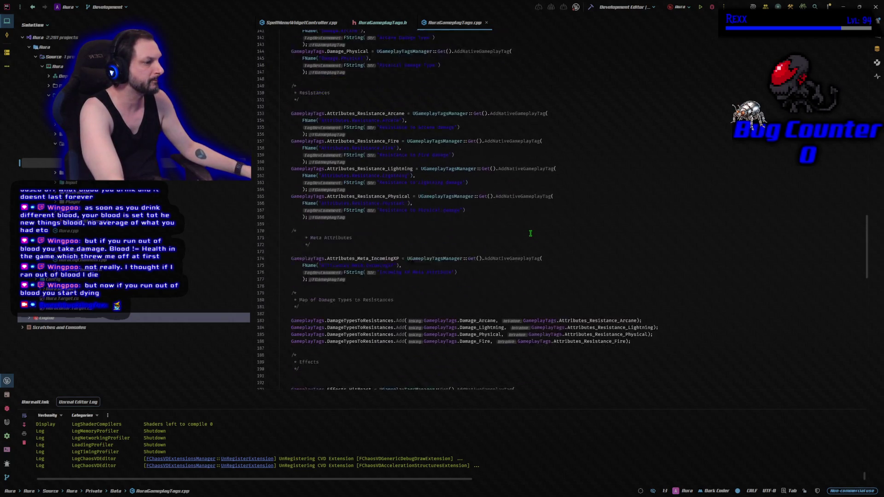
{"action": "scroll", "coordinate": [529, 233], "scroll_direction": "down", "scroll_amount": 2}
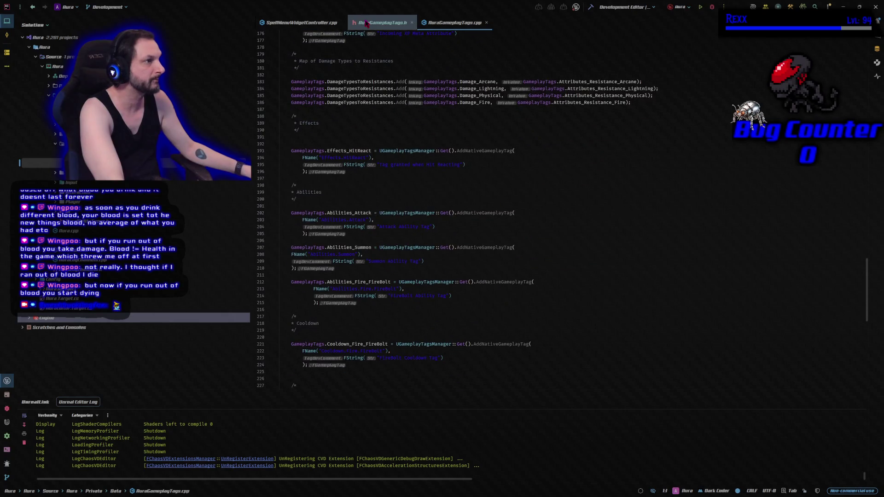
{"action": "left_click", "coordinate": [382, 22]}
{"action": "left_click", "coordinate": [328, 261]}
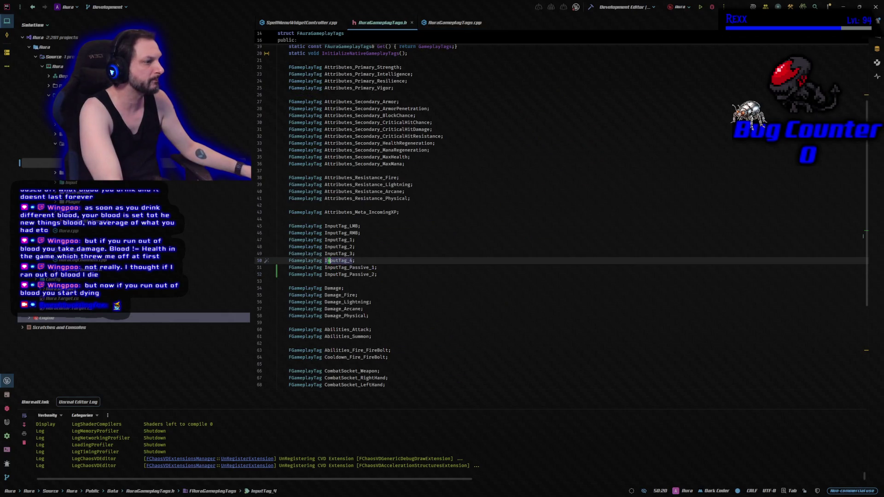
{"action": "left_click", "coordinate": [329, 261], "text": "ctrl"}
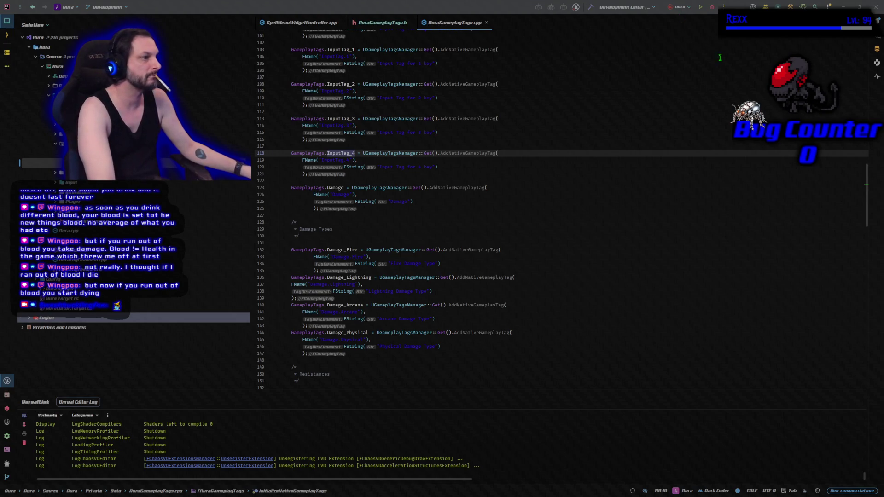
Paste the two passive input tag definitions below InputTag_4, then go back to SpellMenuWidgetController.cpp
{"action": "left_click", "coordinate": [407, 179]}
{"action": "key", "text": "ctrl+v"}
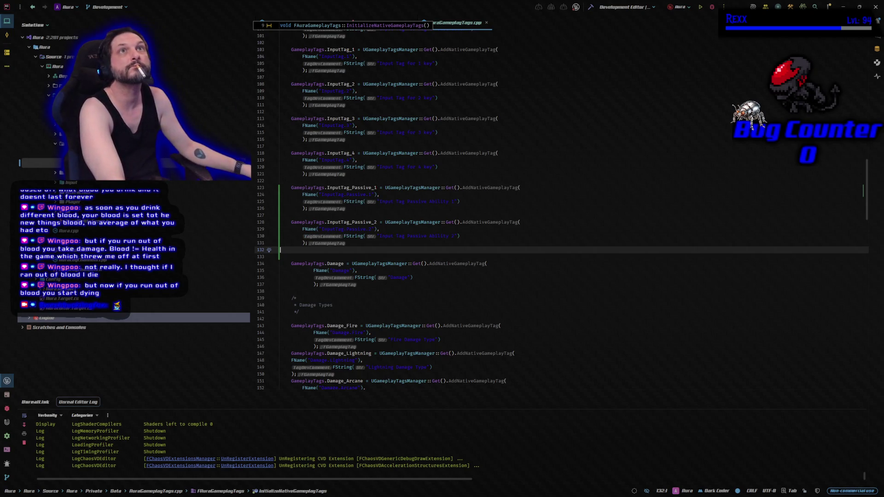
{"action": "key", "text": "alt+Tab"}
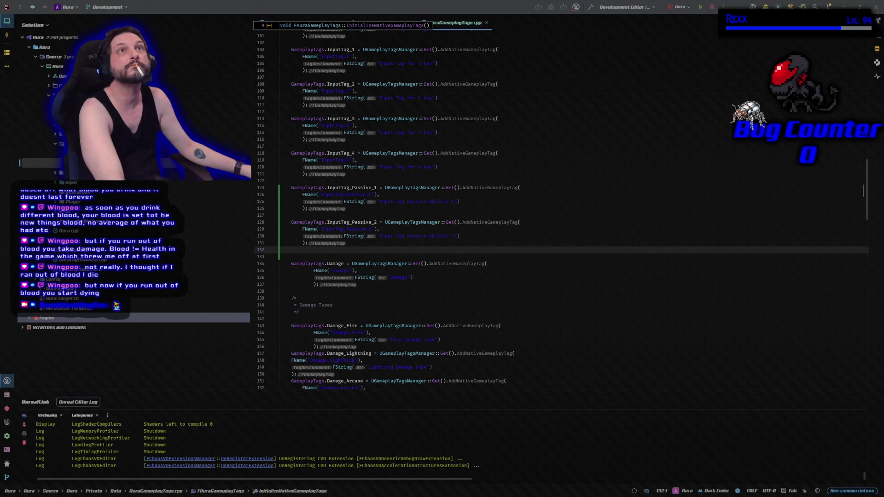
{"action": "left_click", "coordinate": [334, 78]}
Add a BroadcastAbilityInfo(); call inside BroadcastInitialValues and build with Ctrl+Shift+B
{"action": "left_click", "coordinate": [333, 82]}
{"action": "type", "text": "Broadcv"}
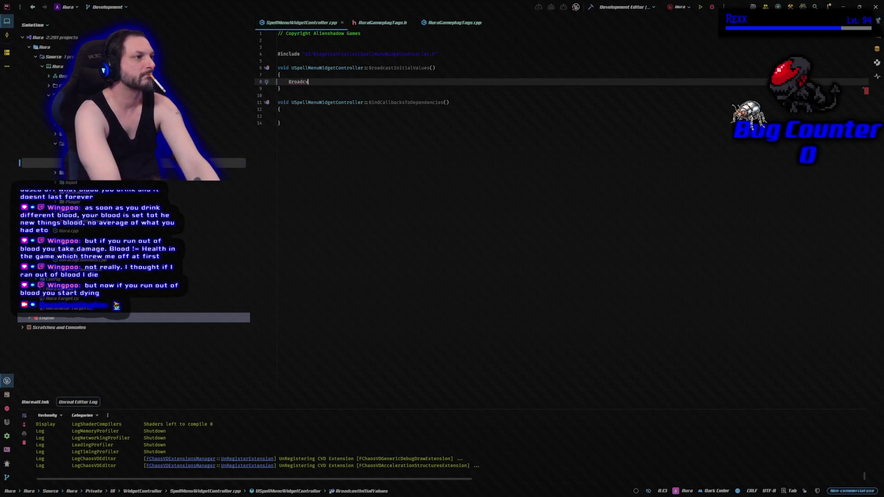
{"action": "key", "text": "BackSpace"}
{"action": "type", "text": "a"}
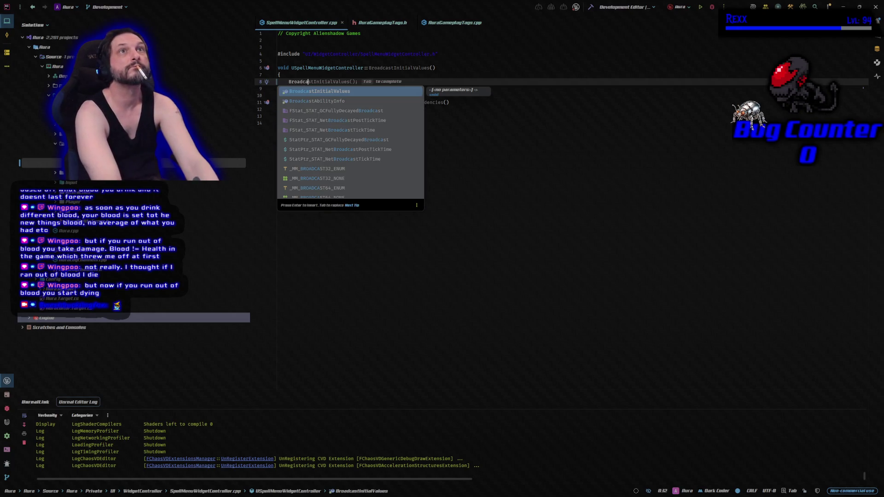
{"action": "key", "text": "Tab"}
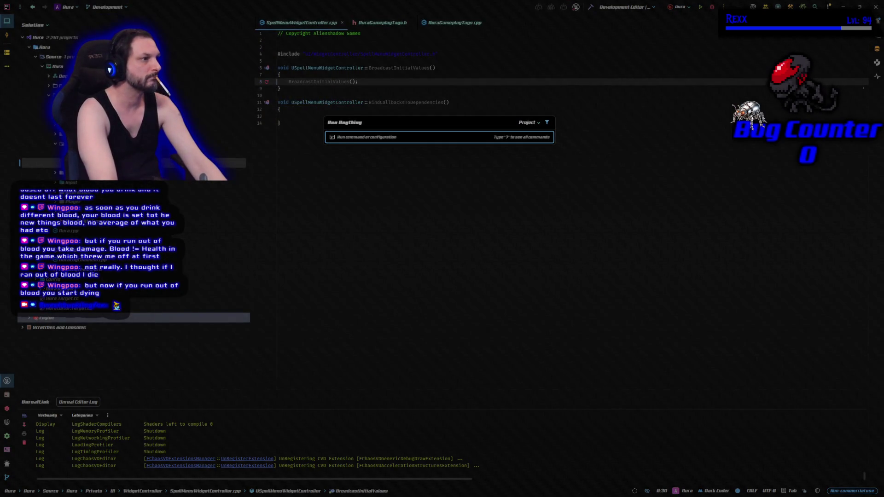
{"action": "key", "text": "Escape"}
{"action": "key", "text": "BackSpace"}
{"action": "key", "text": "BackSpace"}
{"action": "key", "text": "BackSpace"}
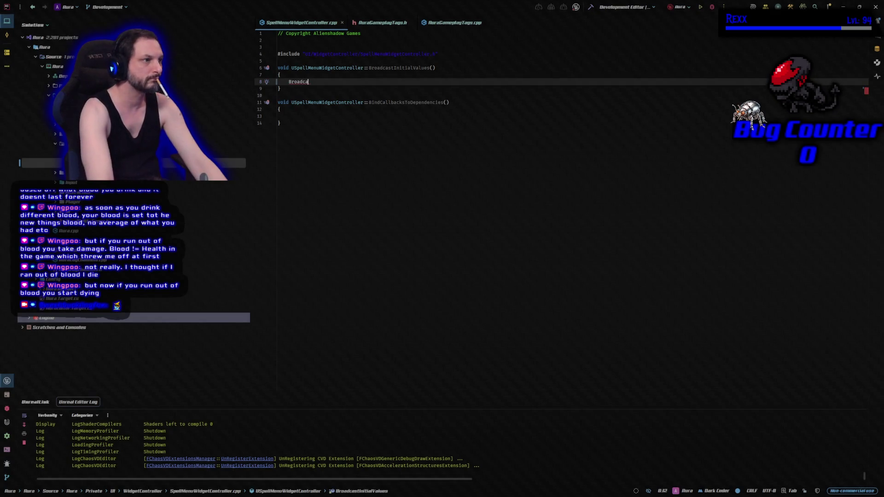
{"action": "type", "text": "st"}
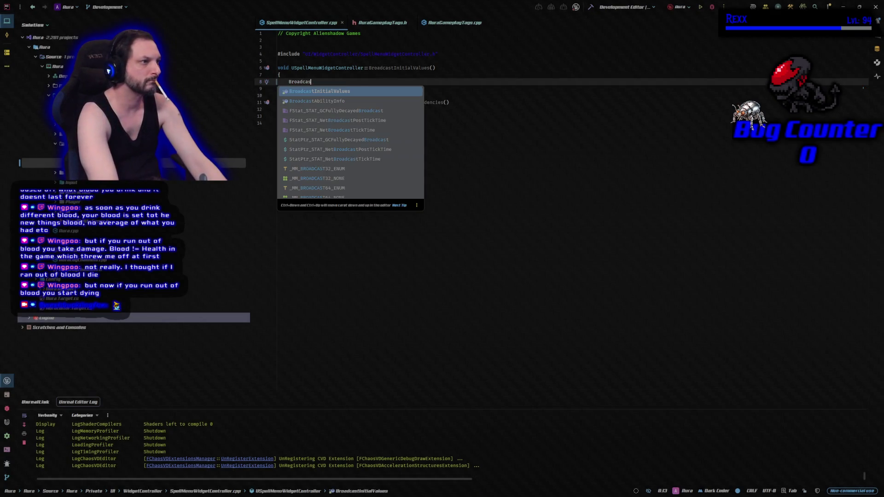
{"action": "key", "text": "Down"}
{"action": "key", "text": "Return"}
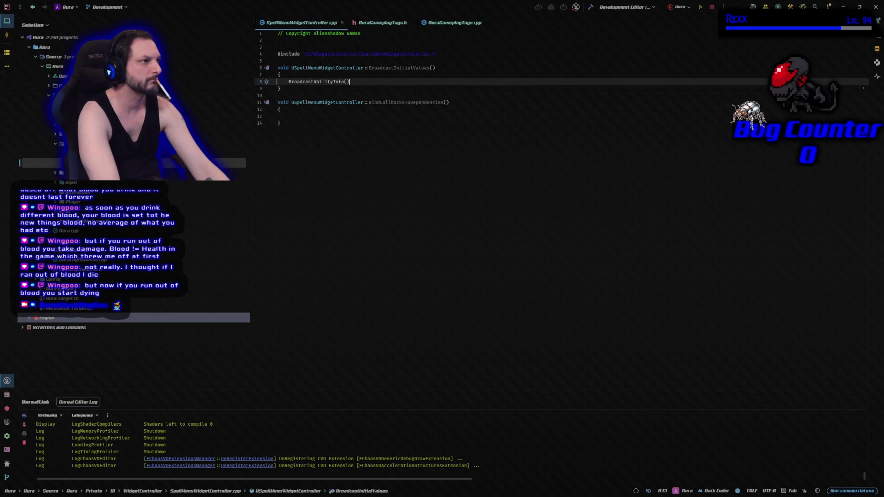
{"action": "type", "text": ";"}
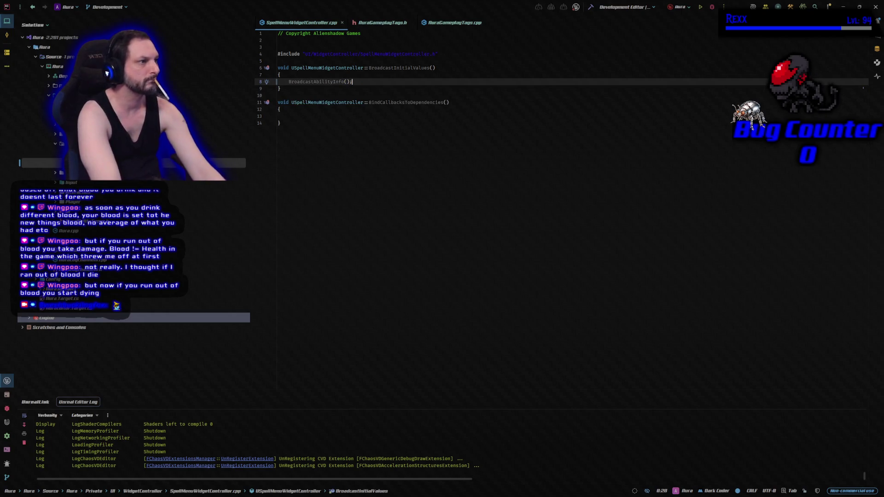
{"action": "key", "text": "ctrl+shift+b"}
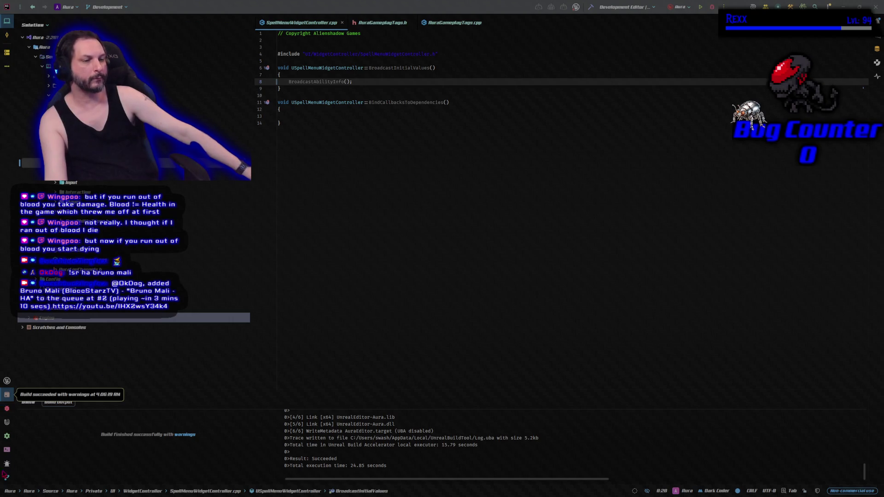
Start a debug session from Rider's toolbar to relaunch the Unreal Editor
{"action": "left_click", "coordinate": [712, 7]}
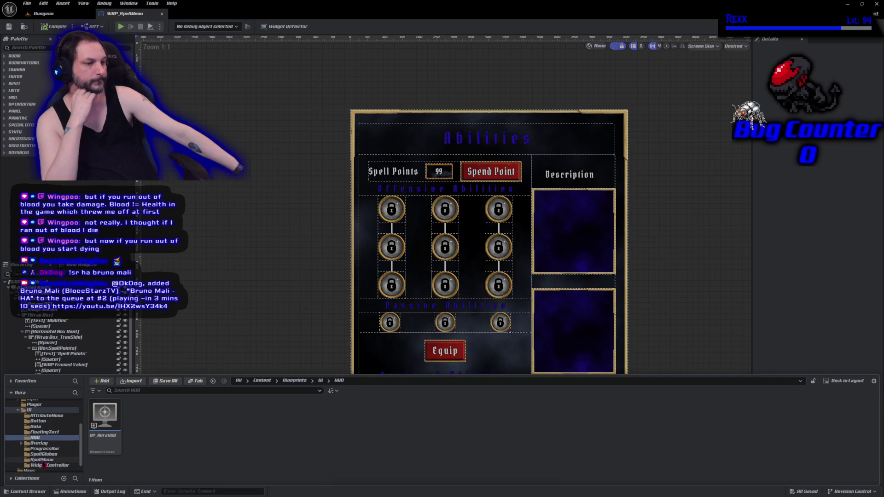
Show the SpellGlobes folder in the Content Browser
{"action": "left_click", "coordinate": [44, 455]}
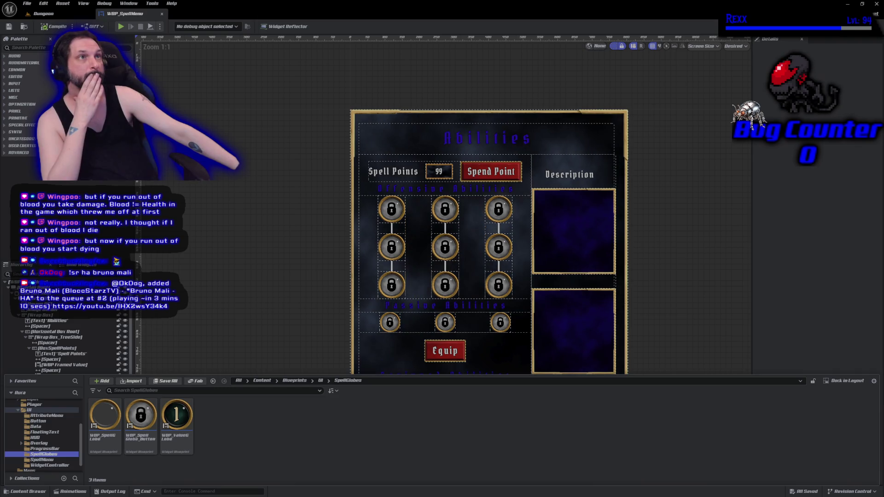
Duplicate WBP_SpellGlobe_Button as WBP_Equipped_Row_Button and open the copy
{"action": "right_click", "coordinate": [141, 436]}
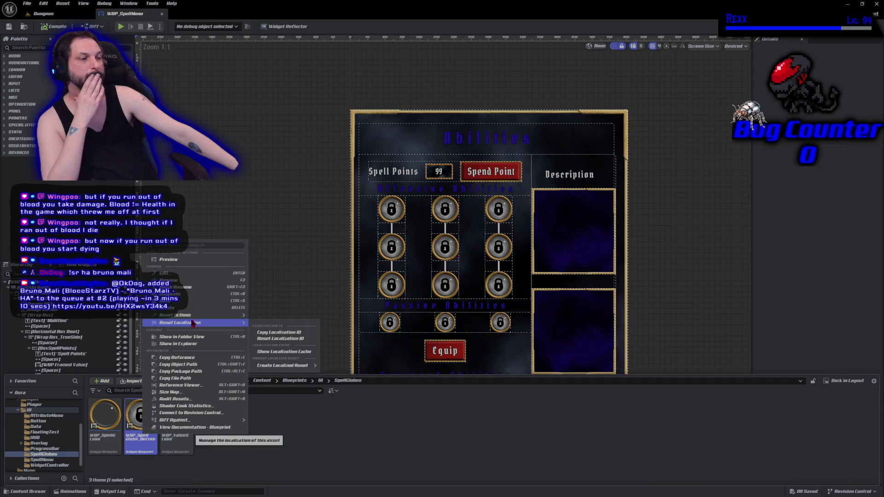
{"action": "left_click", "coordinate": [179, 294]}
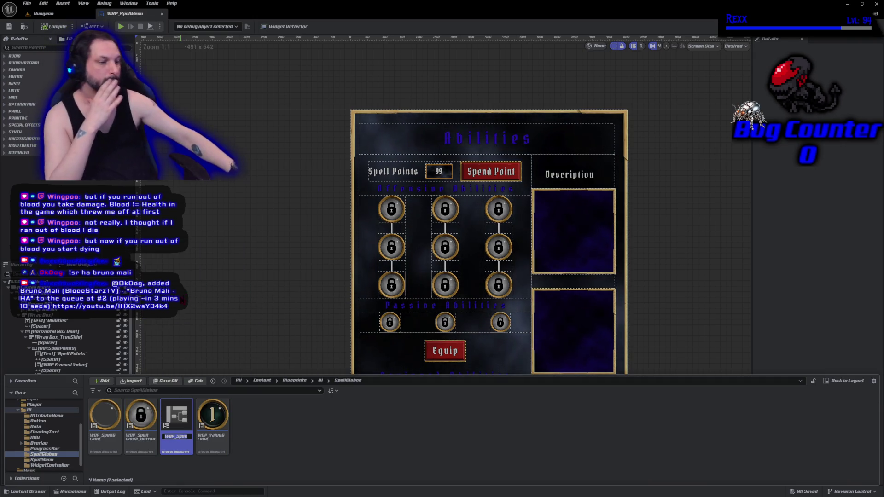
{"action": "type", "text": "WB"}
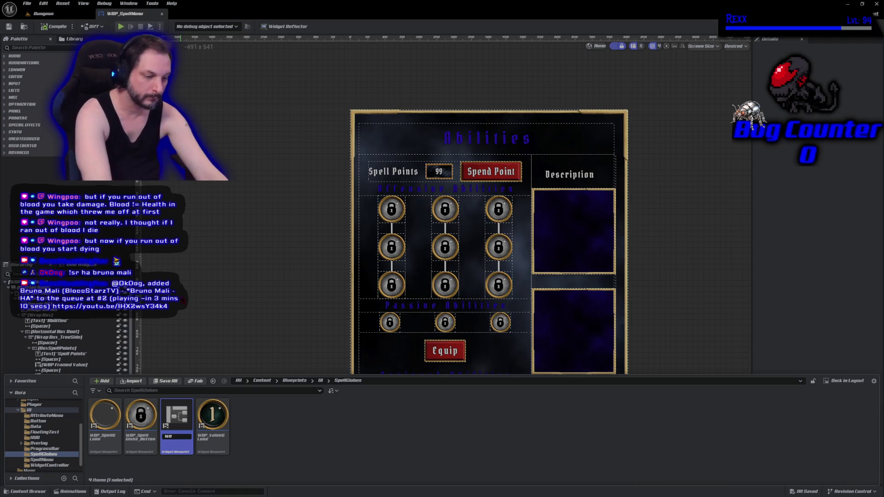
{"action": "type", "text": "P_Equi"}
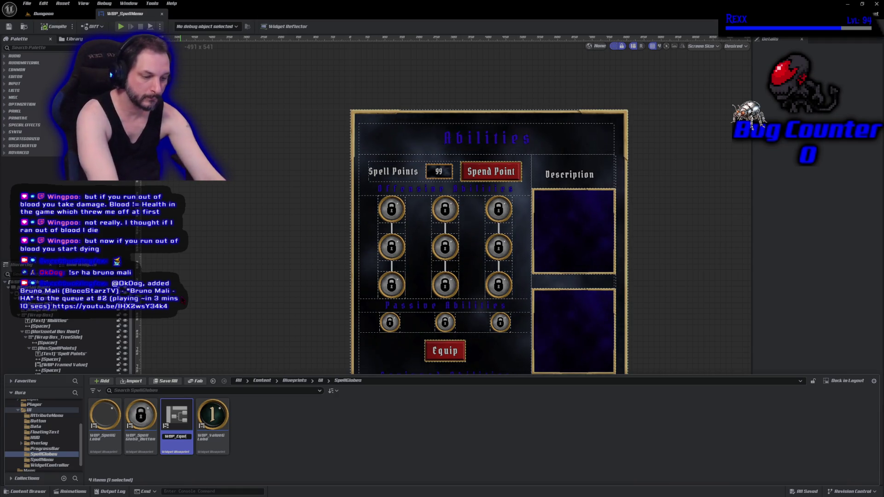
{"action": "type", "text": "pped_Row"}
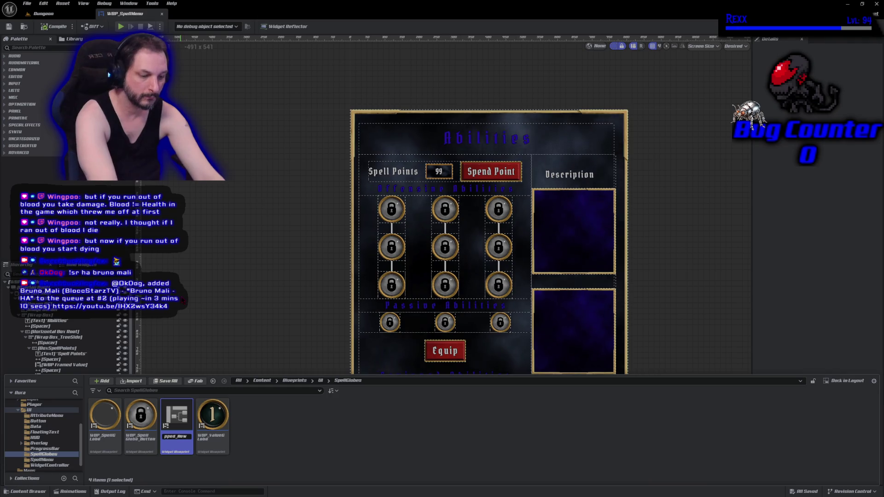
{"action": "type", "text": "_Button"}
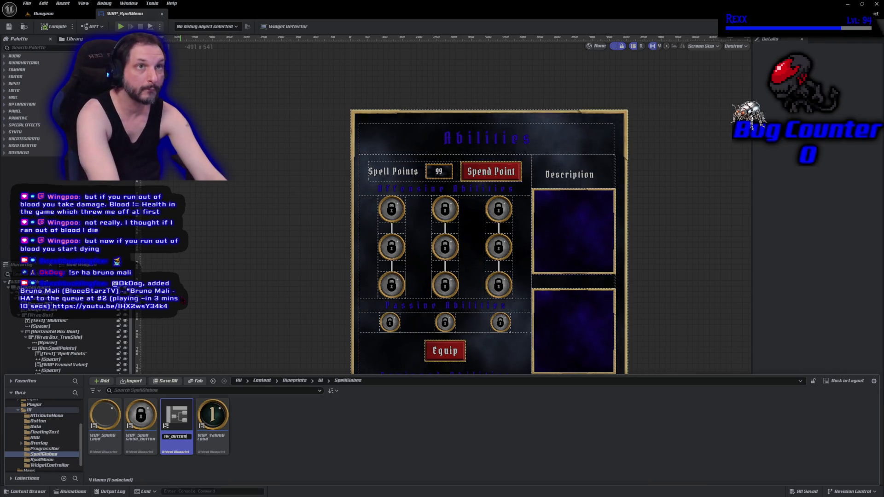
{"action": "key", "text": "Return"}
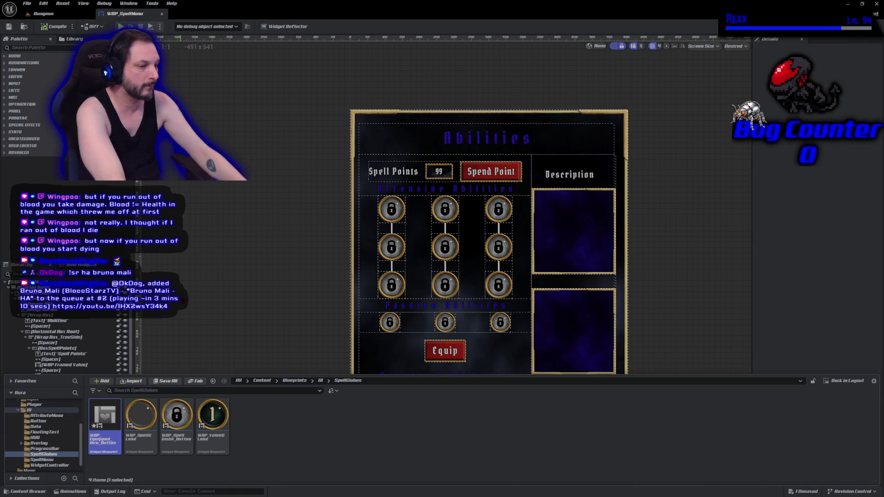
{"action": "double_click", "coordinate": [105, 421]}
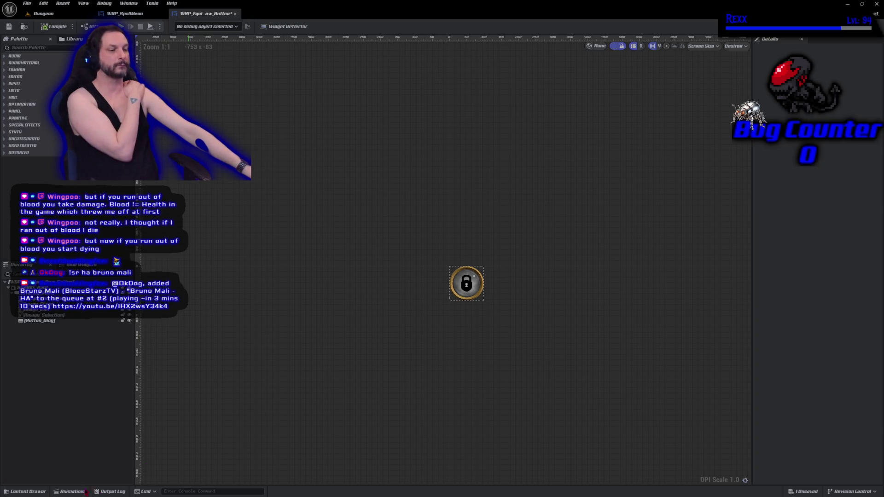
Open WBP_Equipped_SpellRow from the SpellMenu folder in the Content Drawer
{"action": "left_click", "coordinate": [28, 491]}
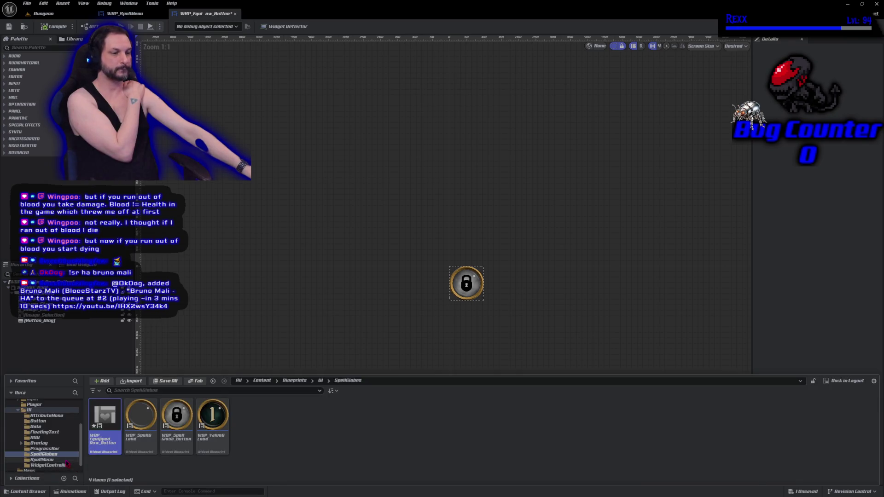
{"action": "left_click", "coordinate": [55, 461]}
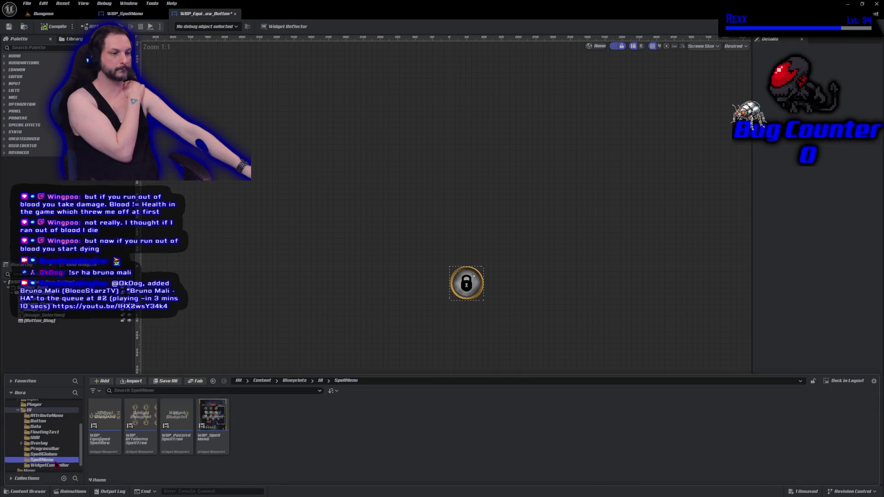
{"action": "double_click", "coordinate": [105, 426]}
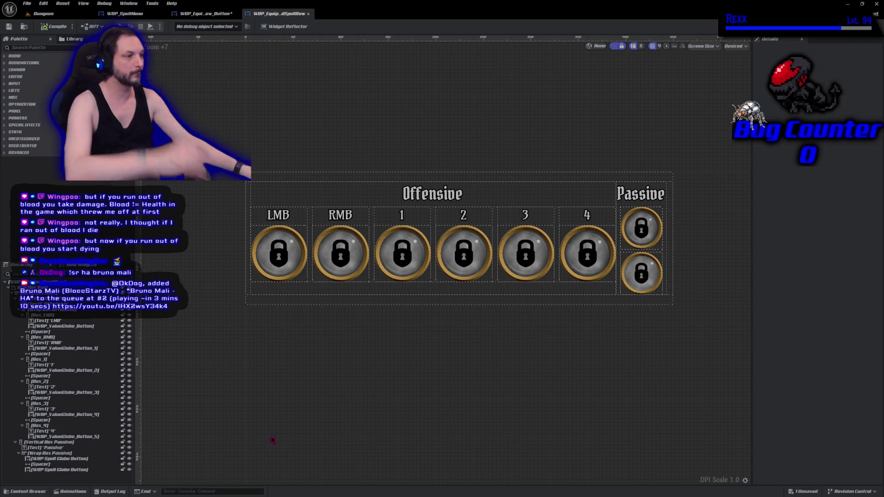
Select all eight globes: LMB, RMB, 1–4 and both Passive globes
{"action": "left_click", "coordinate": [290, 260]}
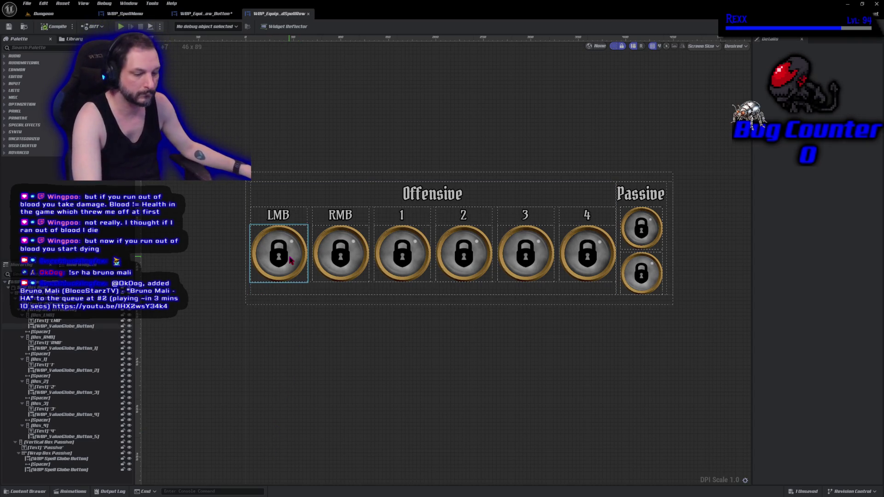
{"action": "left_click", "coordinate": [341, 261], "text": "ctrl"}
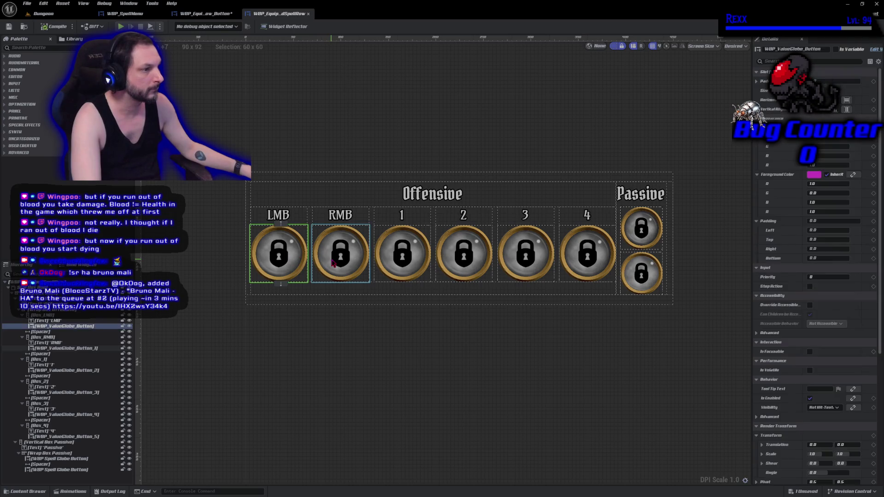
{"action": "left_click", "coordinate": [403, 260], "text": "ctrl"}
{"action": "left_click", "coordinate": [464, 261], "text": "ctrl"}
{"action": "left_click", "coordinate": [511, 265], "text": "ctrl"}
{"action": "left_click", "coordinate": [582, 259], "text": "ctrl"}
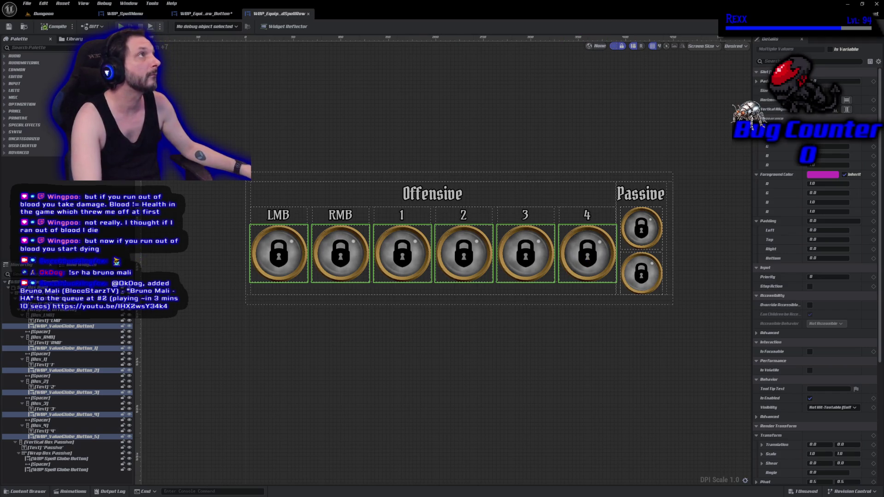
{"action": "left_click", "coordinate": [648, 235], "text": "ctrl"}
{"action": "left_click", "coordinate": [648, 279], "text": "ctrl"}
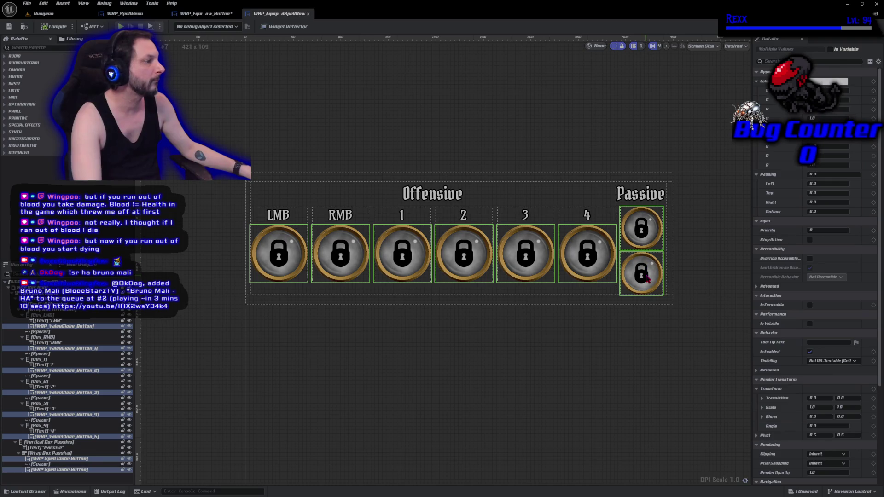
{"action": "right_click", "coordinate": [647, 278]}
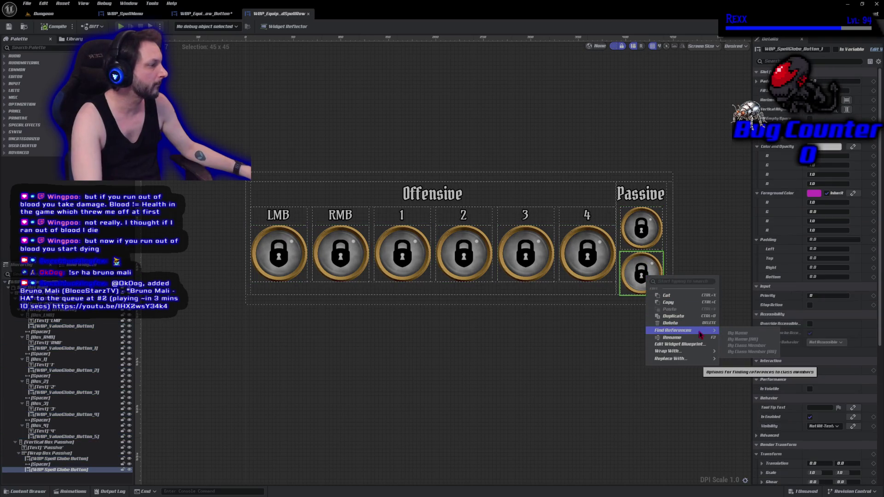
{"action": "mouse_move", "coordinate": [695, 361]}
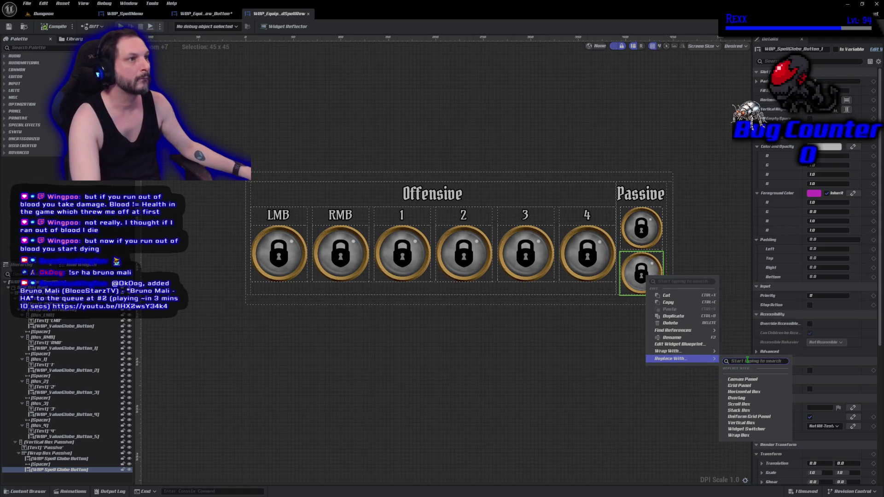
{"action": "type", "text": "wr"}
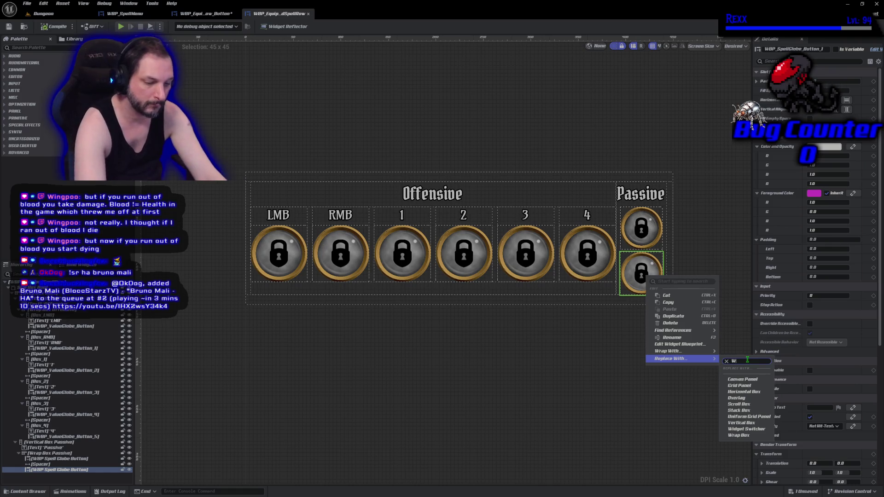
{"action": "key", "text": "BackSpace"}
{"action": "type", "text": "BP_"}
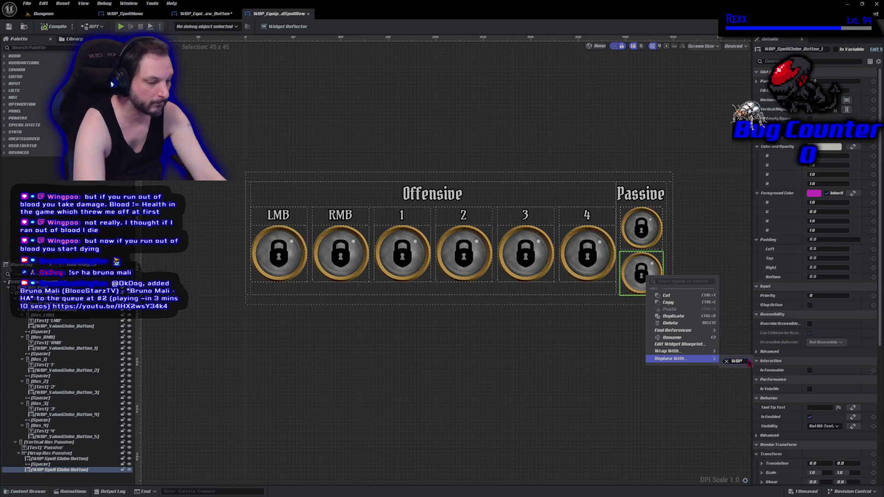
{"action": "type", "text": "Equipped"}
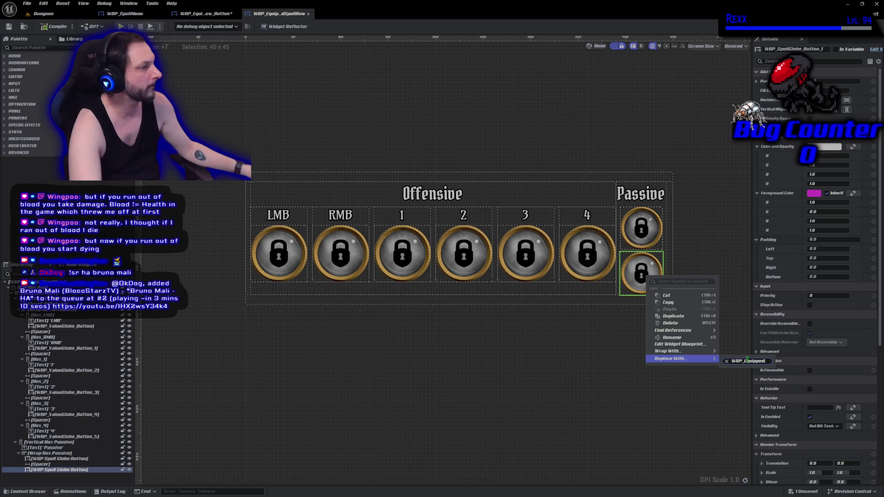
{"action": "left_click", "coordinate": [304, 254]}
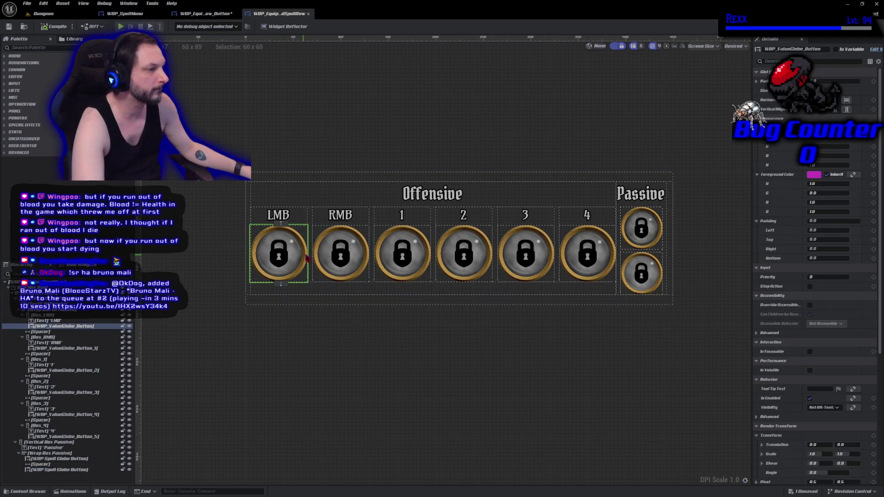
Delete the RMB, 1–4 and both Passive spell globes from the row
{"action": "left_click", "coordinate": [357, 259], "text": "ctrl"}
{"action": "left_click", "coordinate": [417, 264], "text": "ctrl"}
{"action": "left_click", "coordinate": [449, 269], "text": "ctrl"}
{"action": "left_click", "coordinate": [516, 268], "text": "ctrl"}
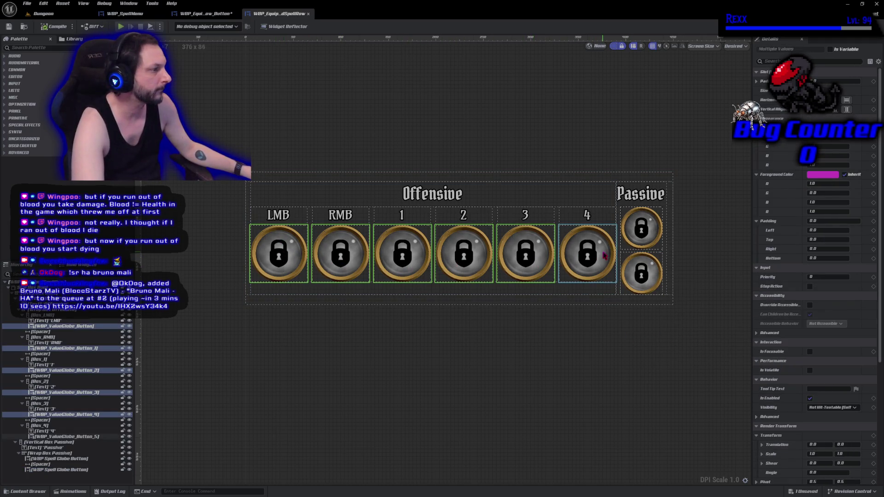
{"action": "left_click", "coordinate": [581, 269], "text": "ctrl"}
{"action": "left_click", "coordinate": [641, 230], "text": "ctrl"}
{"action": "left_click", "coordinate": [642, 274], "text": "ctrl"}
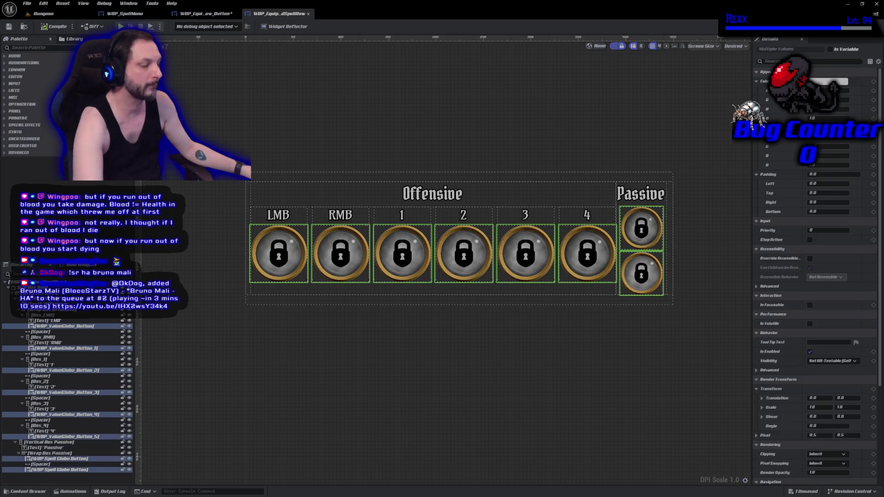
{"action": "key", "text": "Delete"}
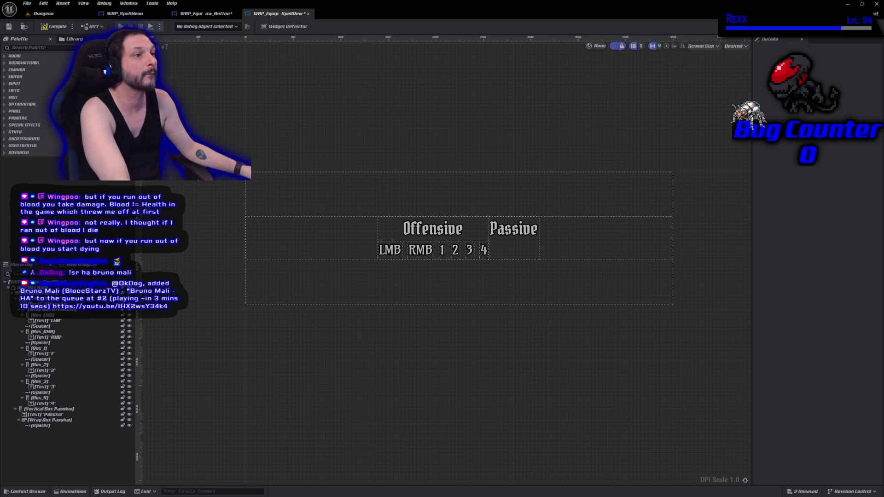
Search the Palette for 'eq' and pick the equipped row button widget
{"action": "left_click", "coordinate": [29, 47]}
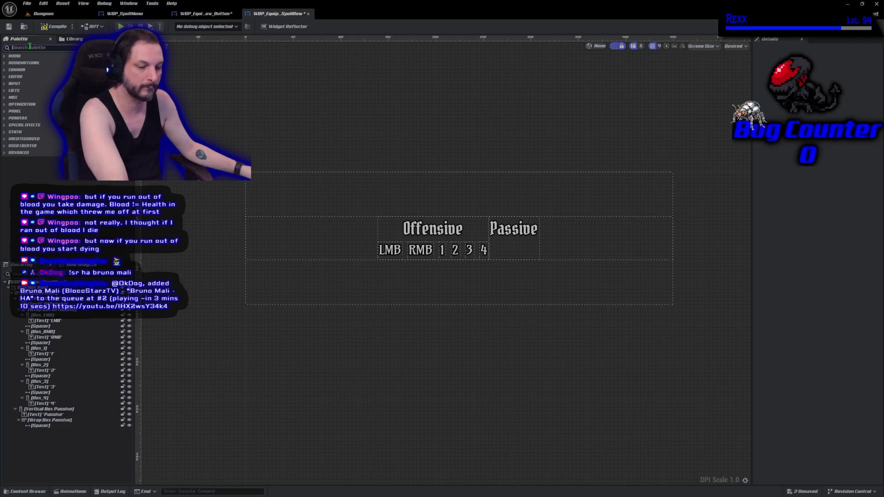
{"action": "type", "text": "eq"}
{"action": "left_click", "coordinate": [46, 91]}
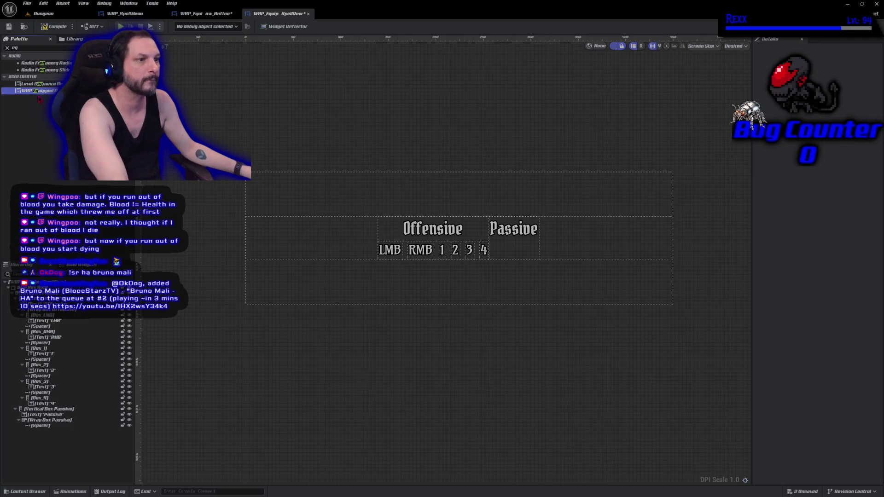
Drop a WBP_EquippedRowButton into Box_LMB, removing the stray copy placed under RMB
{"action": "left_click_drag", "start_coordinate": [54, 298], "coordinate": [53, 321]}
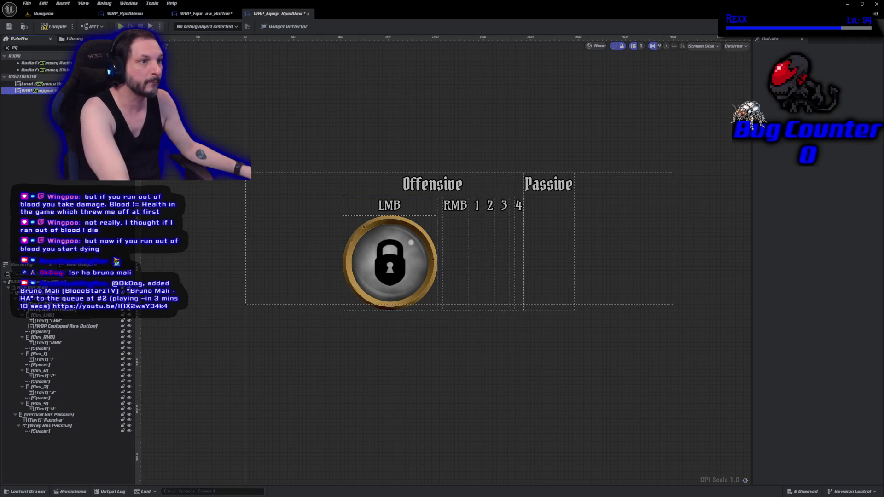
{"action": "left_click_drag", "start_coordinate": [43, 92], "coordinate": [46, 337]}
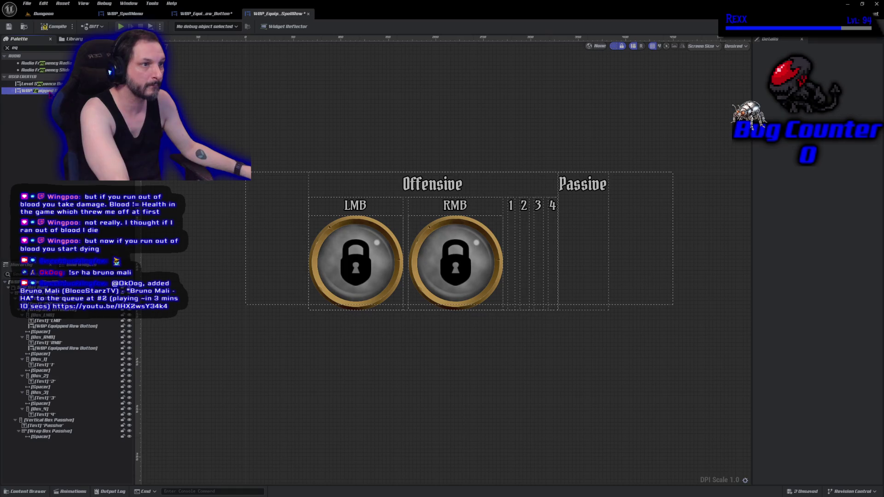
{"action": "left_click", "coordinate": [429, 275]}
{"action": "key", "text": "Delete"}
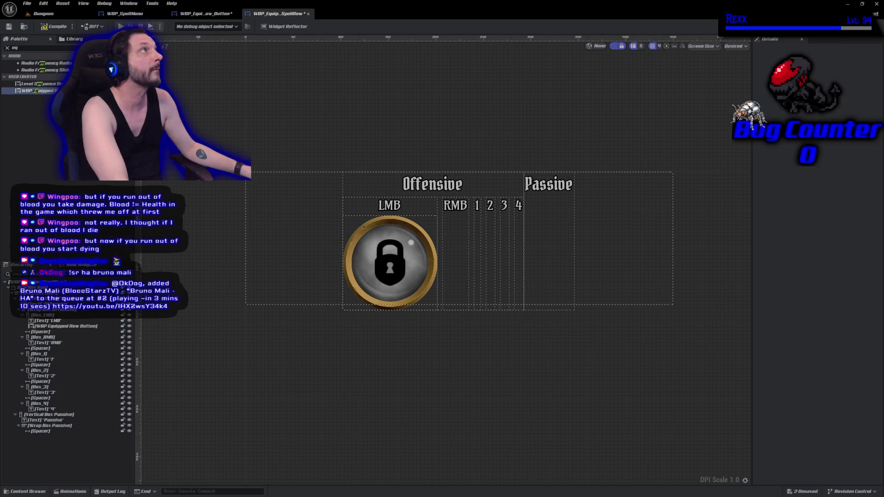
Set the LMB button's Box Width and Height to 60
{"action": "left_click", "coordinate": [371, 253]}
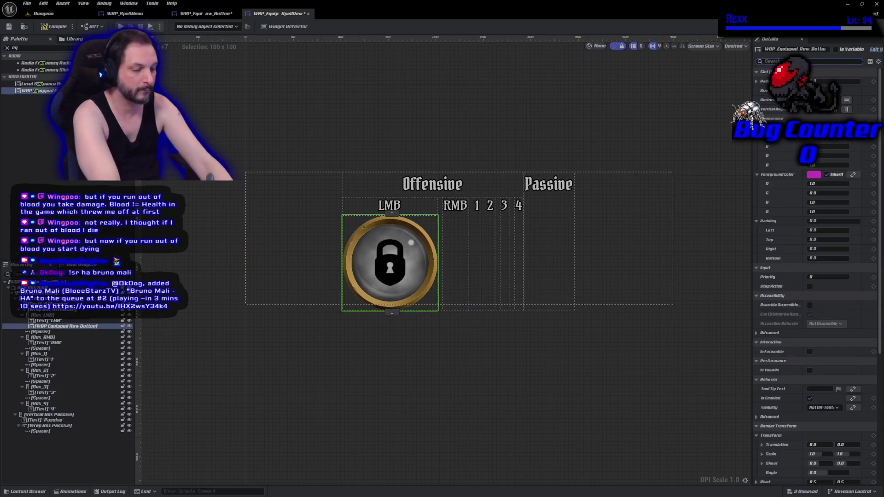
{"action": "type", "text": "prop"}
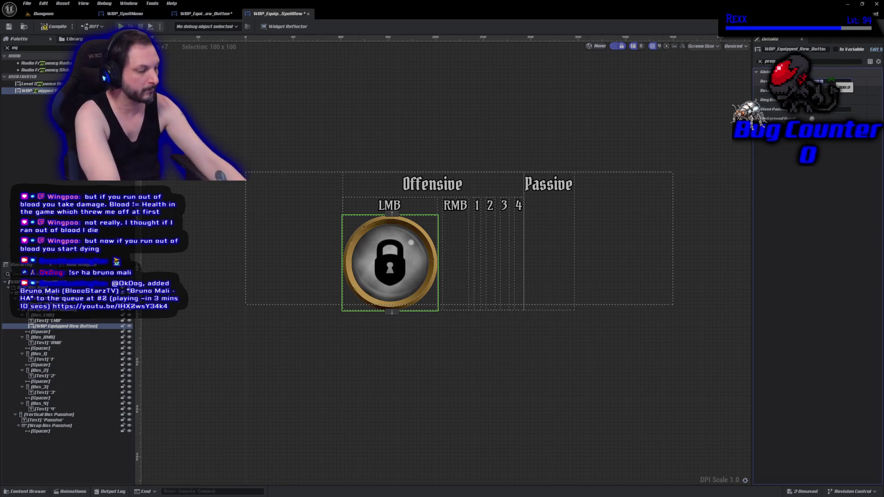
{"action": "type", "text": "60"}
{"action": "key", "text": "Return"}
{"action": "type", "text": "60"}
{"action": "key", "text": "Return"}
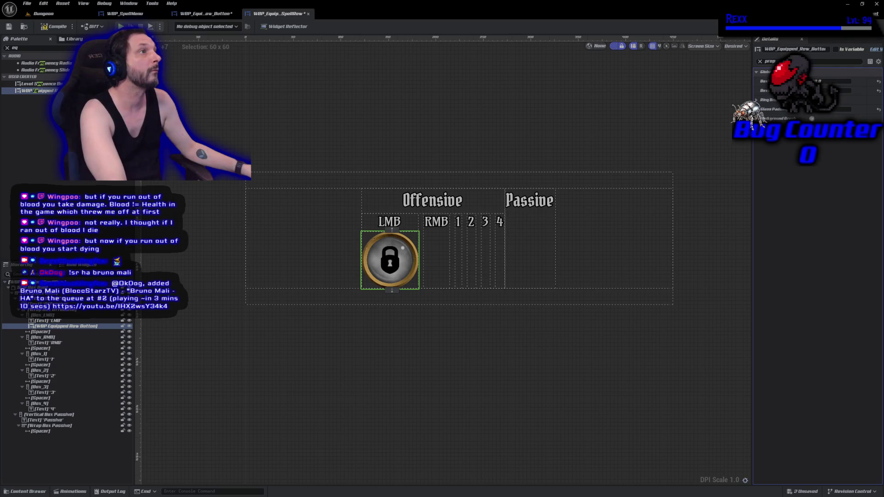
Paste copies of the sized LMB button into the RMB, 1, 2, 3 and 4 boxes
{"action": "left_click", "coordinate": [64, 326]}
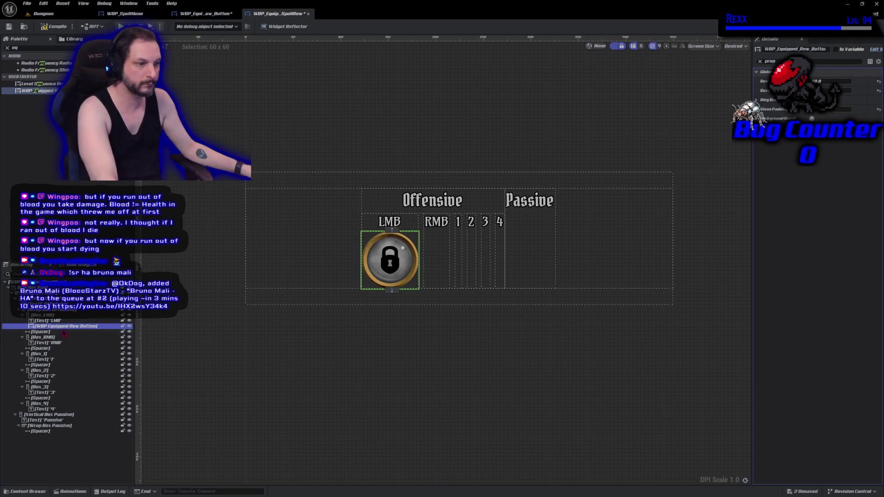
{"action": "left_click", "coordinate": [64, 337]}
{"action": "key", "text": "ctrl+v"}
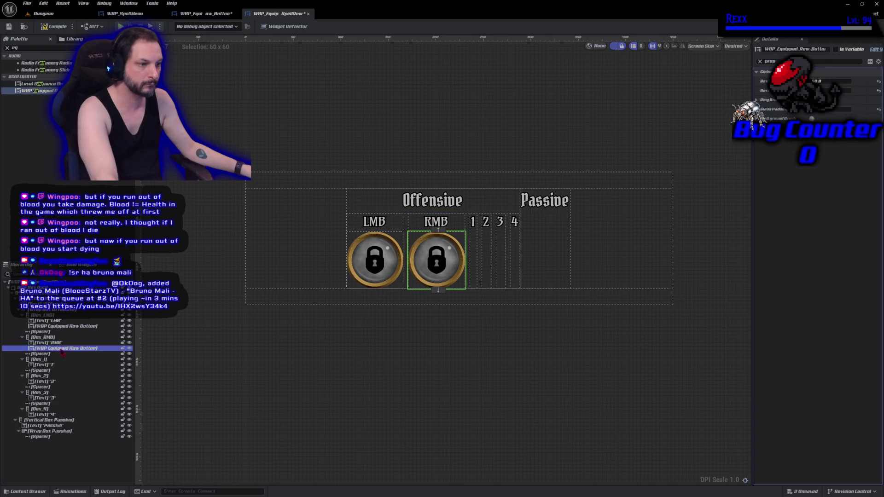
{"action": "left_click", "coordinate": [57, 364]}
{"action": "key", "text": "ctrl+v"}
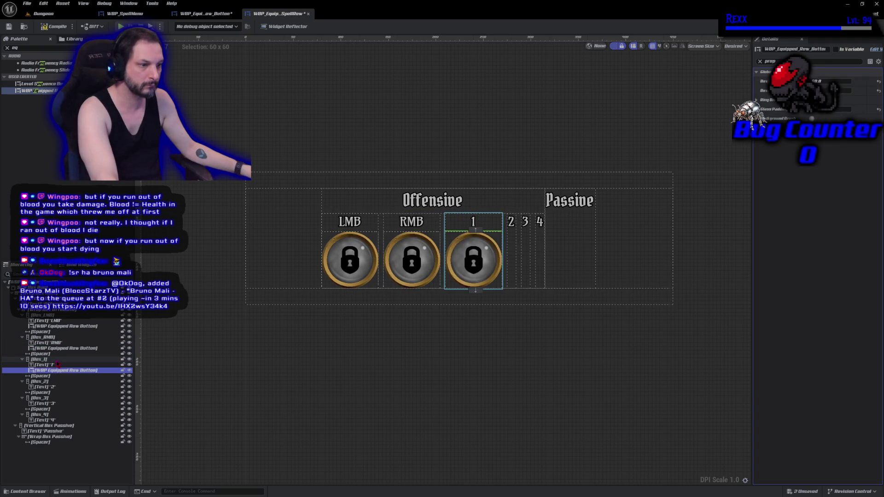
{"action": "left_click", "coordinate": [51, 382]}
{"action": "key", "text": "ctrl+v"}
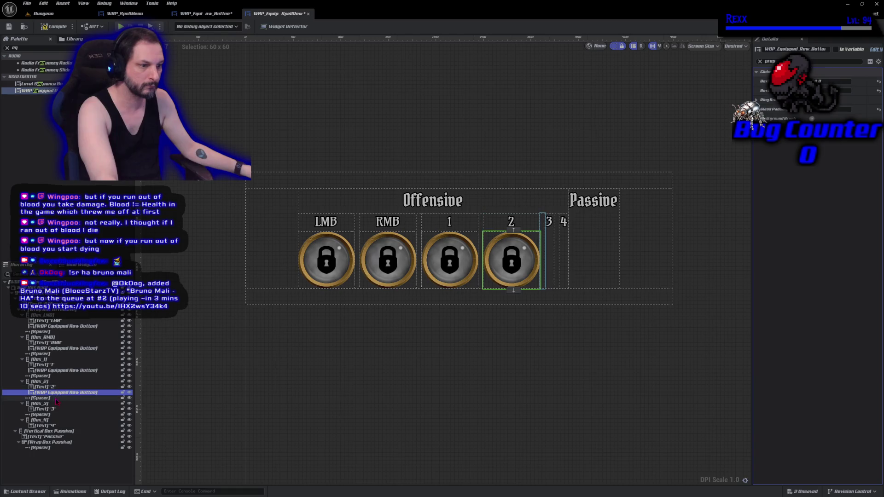
{"action": "left_click", "coordinate": [56, 404]}
{"action": "key", "text": "ctrl+v"}
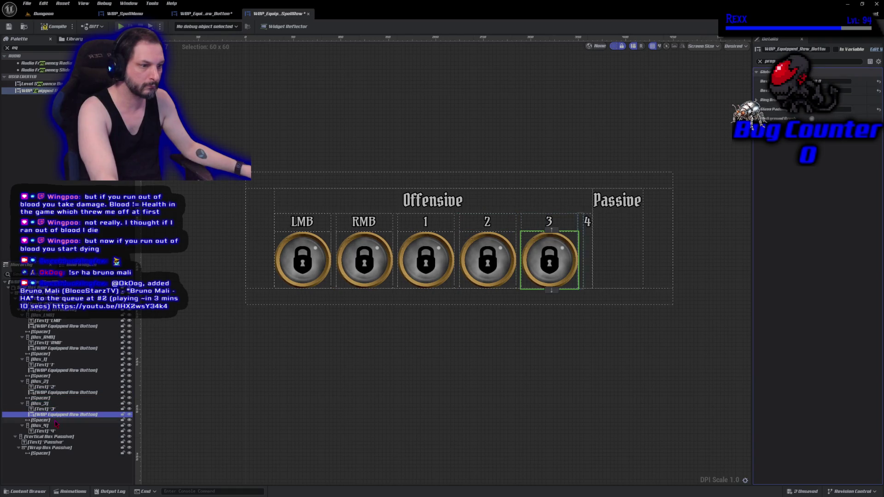
{"action": "left_click", "coordinate": [56, 426]}
{"action": "key", "text": "ctrl+v"}
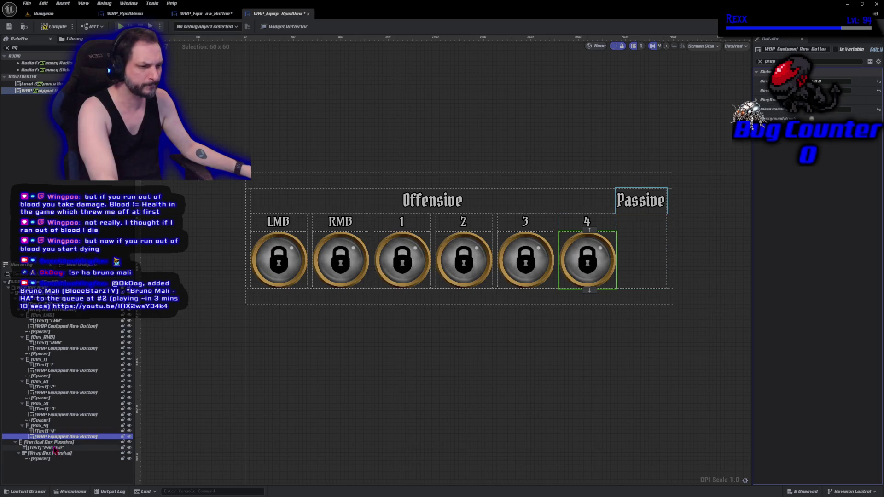
Paste buttons into the Passive wrap box, then undo those pastes
{"action": "left_click", "coordinate": [57, 453]}
{"action": "key", "text": "ctrl+v"}
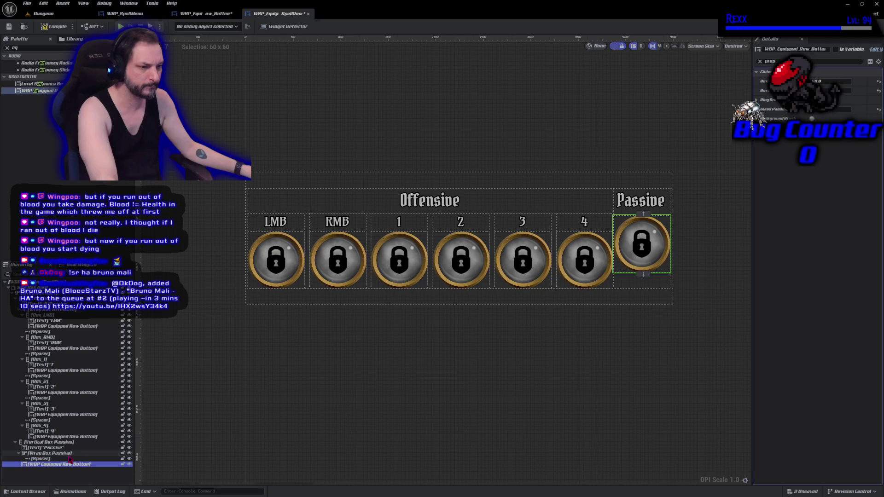
{"action": "left_click", "coordinate": [56, 455]}
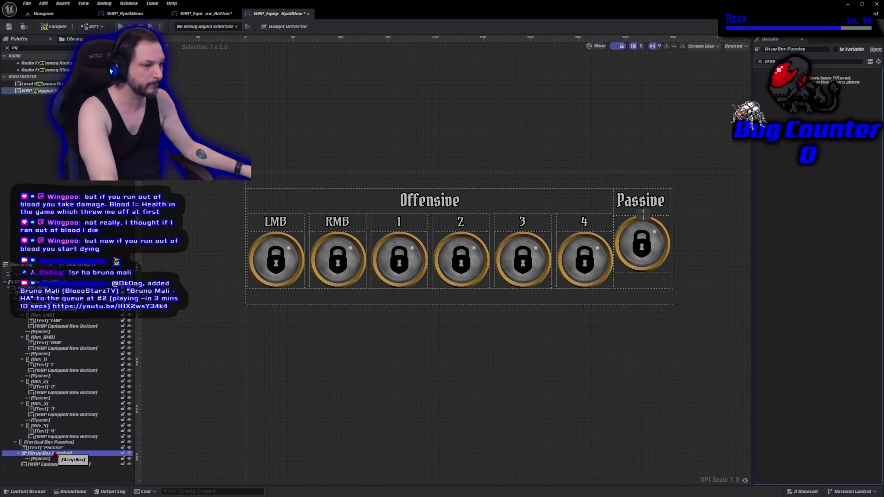
{"action": "key", "text": "ctrl+v"}
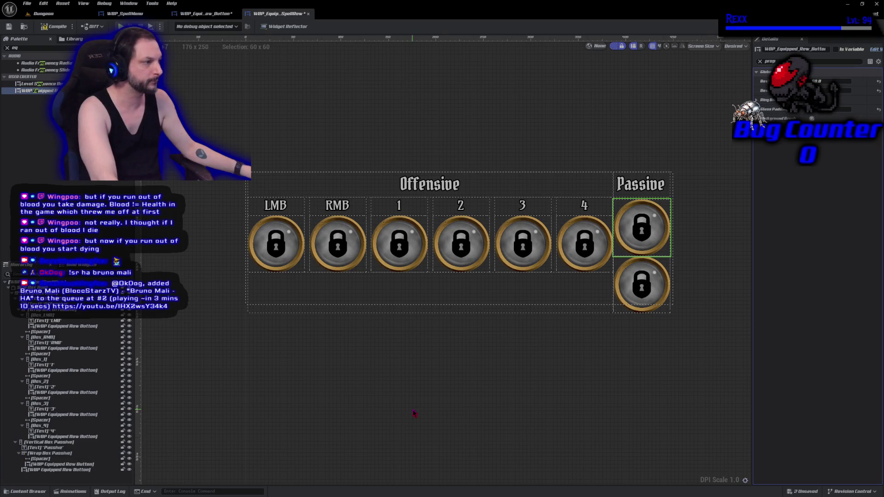
{"action": "key", "text": "ctrl+z"}
{"action": "key", "text": "ctrl+z"}
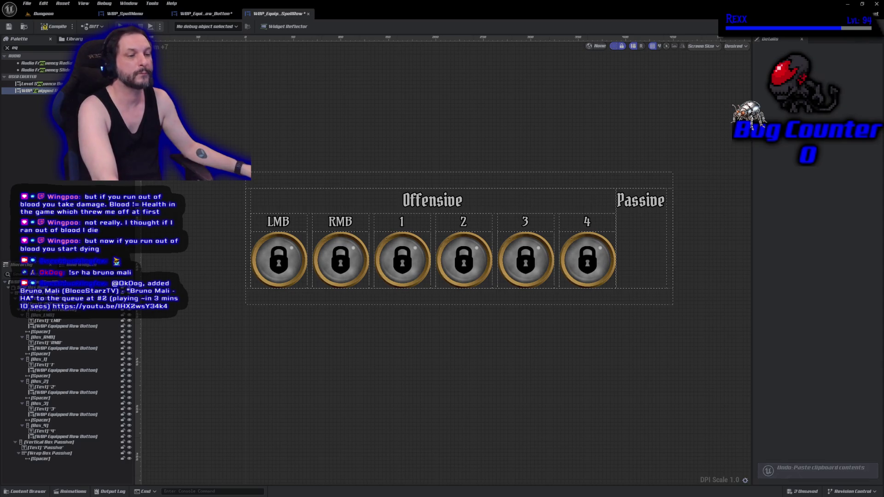
Select the Wrap Box Passive container, cancelling an accidental rename
{"action": "left_click", "coordinate": [48, 448]}
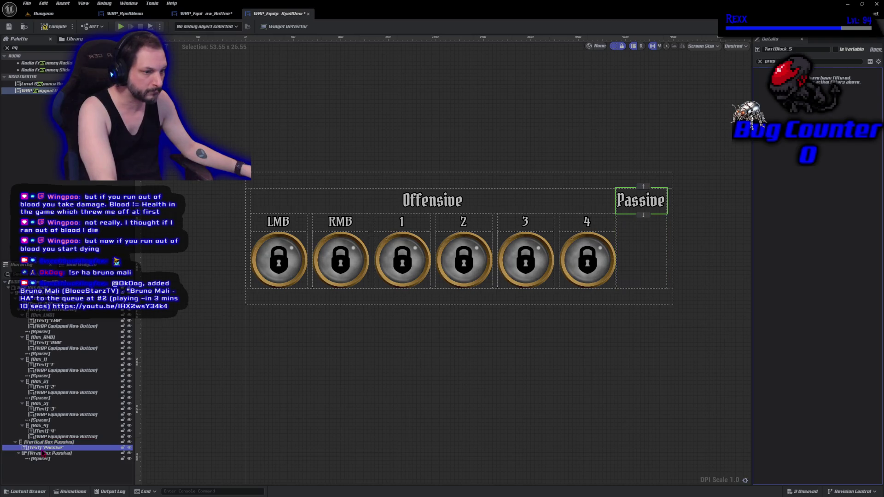
{"action": "left_click", "coordinate": [43, 455]}
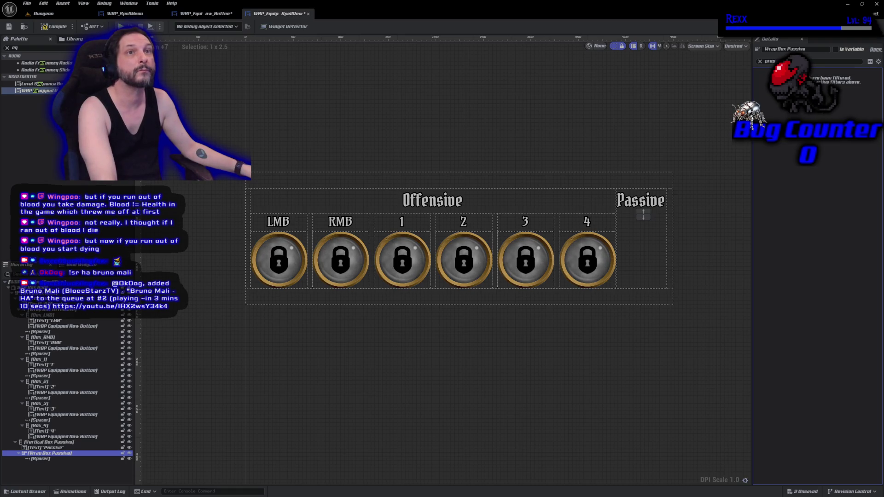
{"action": "double_click", "coordinate": [49, 454]}
{"action": "key", "text": "ctrl+v"}
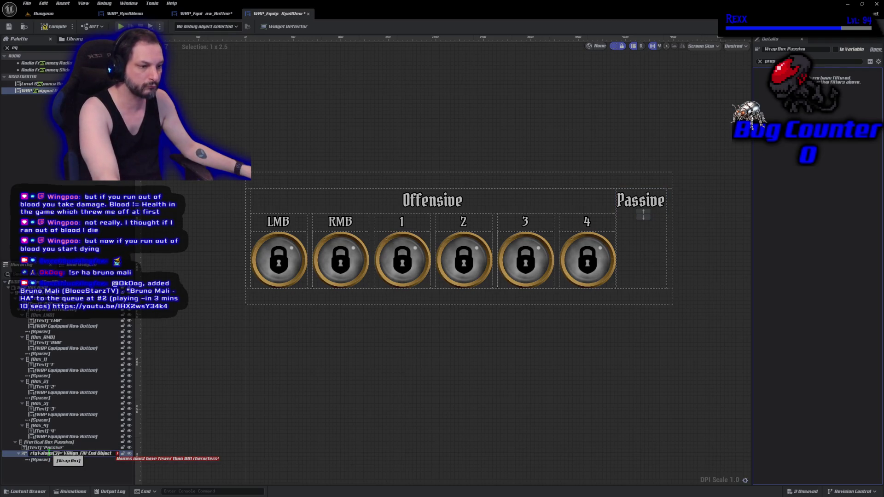
{"action": "key", "text": "Escape"}
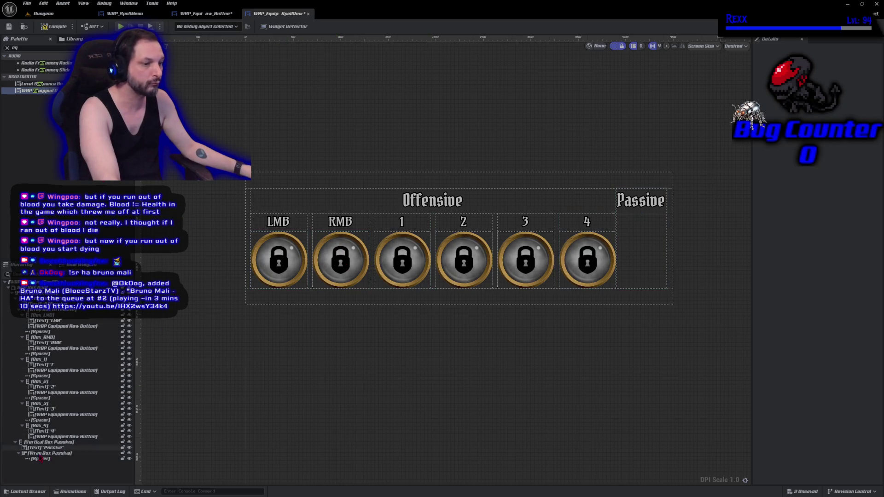
Add two row buttons to the Passive wrap box, ordered above the spacer
{"action": "left_click", "coordinate": [52, 437]}
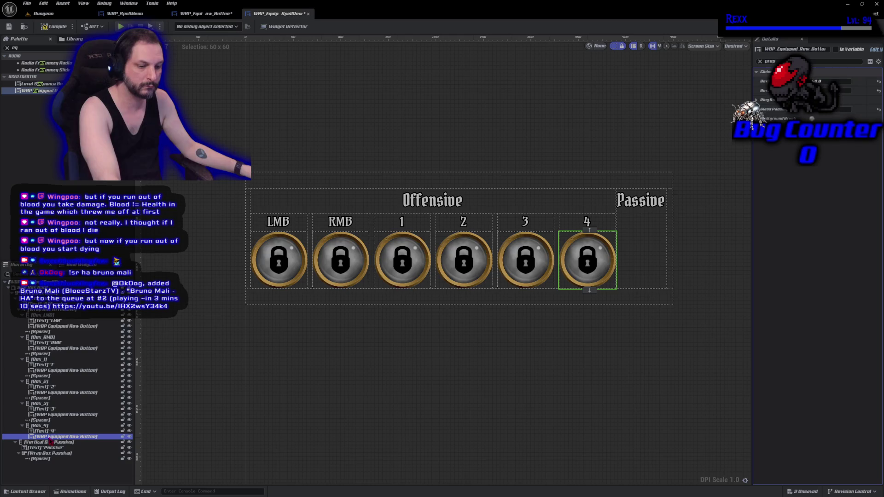
{"action": "left_click", "coordinate": [48, 454]}
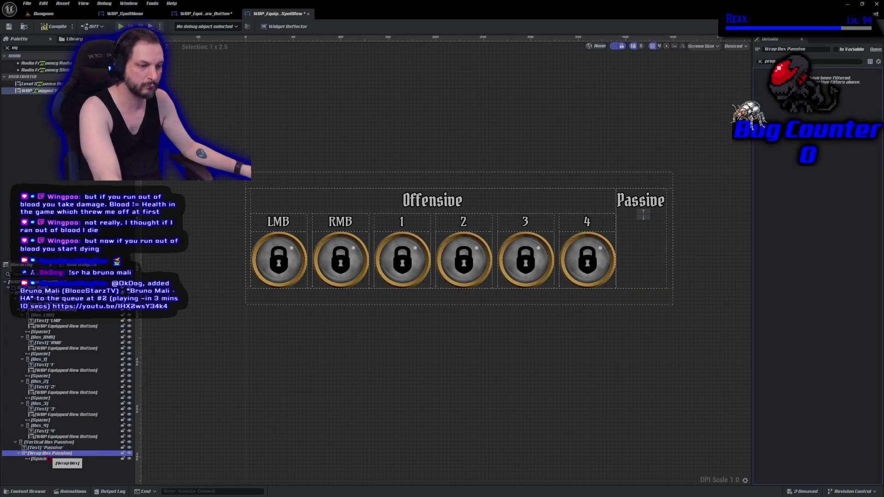
{"action": "left_click_drag", "start_coordinate": [48, 459], "coordinate": [51, 462]}
{"action": "key", "text": "ctrl+d"}
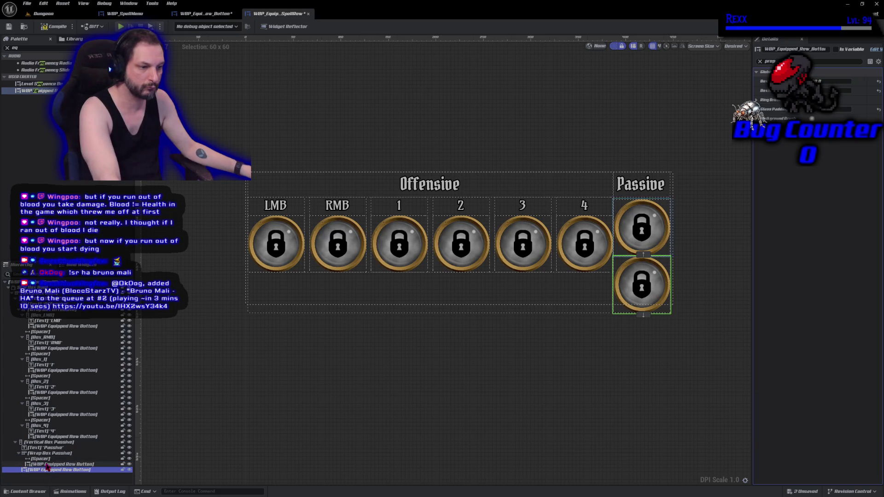
{"action": "left_click_drag", "start_coordinate": [45, 471], "coordinate": [45, 463]}
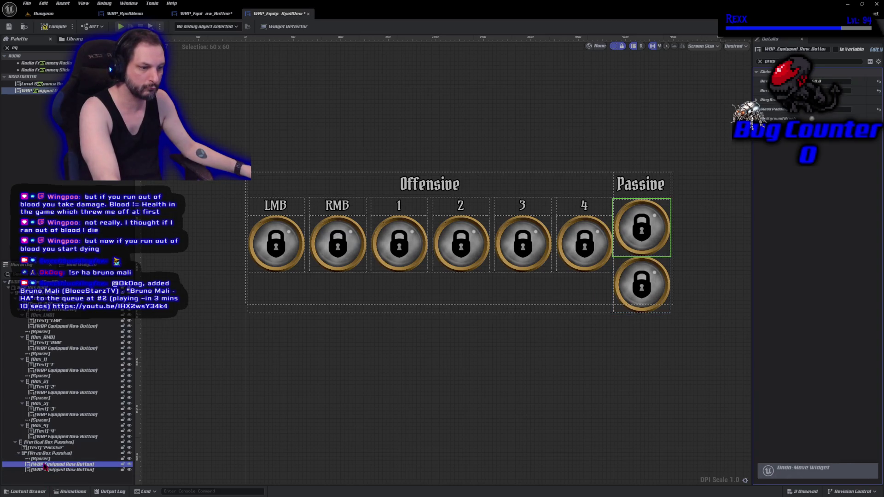
{"action": "left_click_drag", "start_coordinate": [45, 461], "coordinate": [43, 460]}
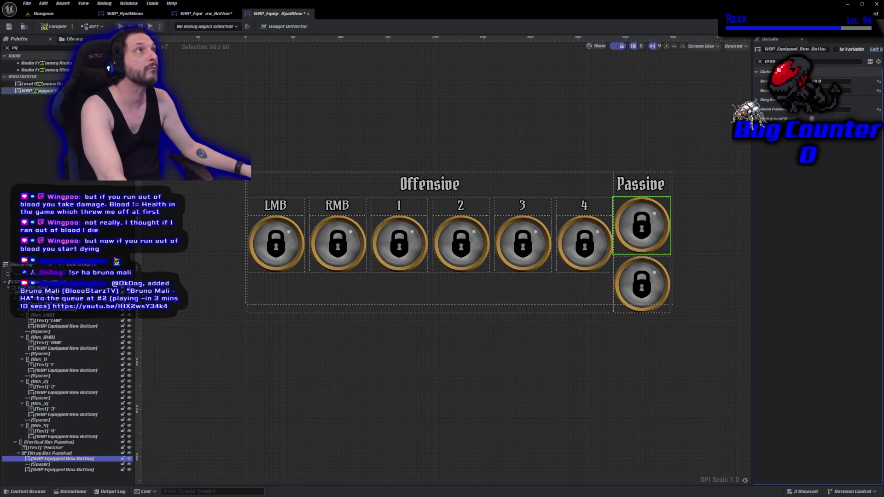
Shrink both Passive globes to fit the spell row
{"action": "left_click", "coordinate": [651, 291], "text": "ctrl"}
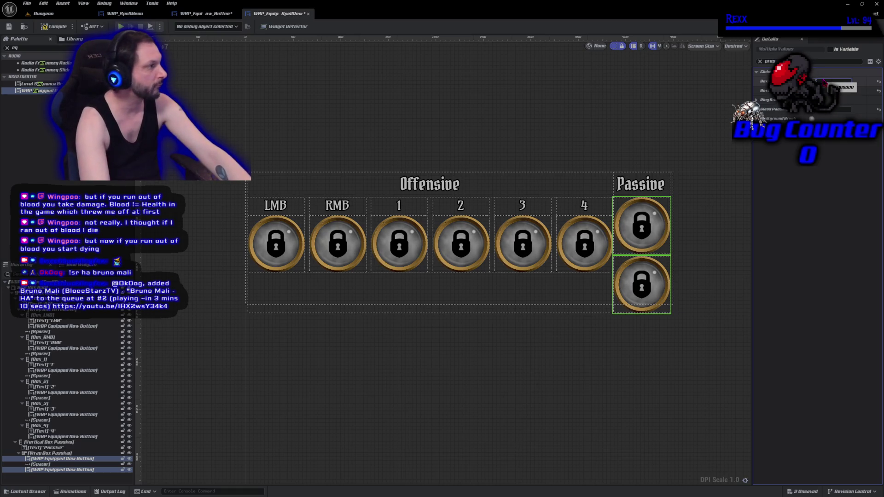
{"action": "left_click_drag", "start_coordinate": [824, 82], "coordinate": [817, 82]}
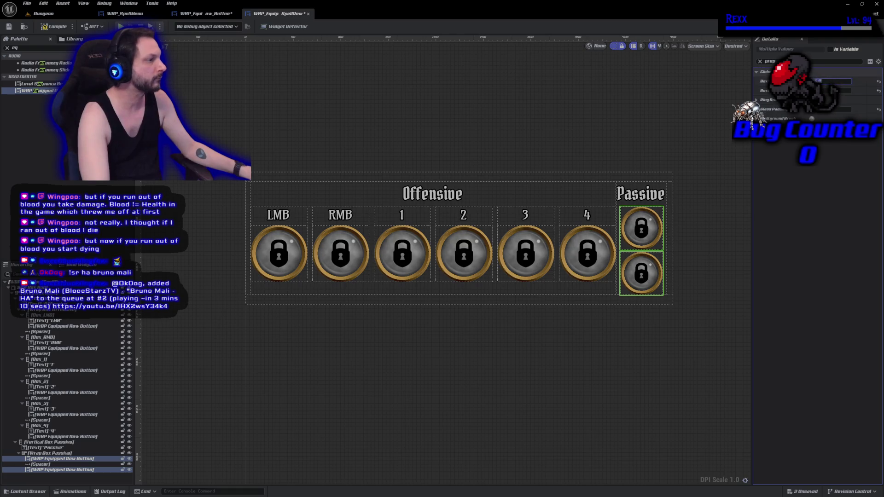
{"action": "key", "text": "Tab"}
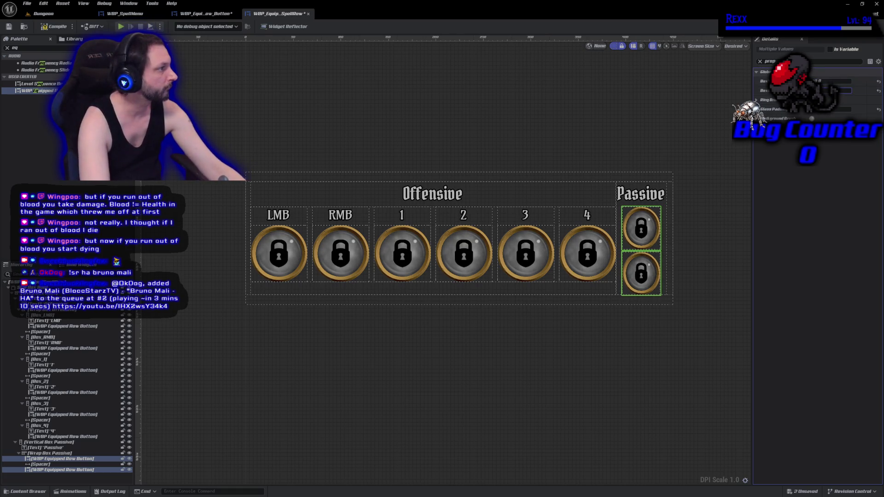
{"action": "key", "text": "Tab"}
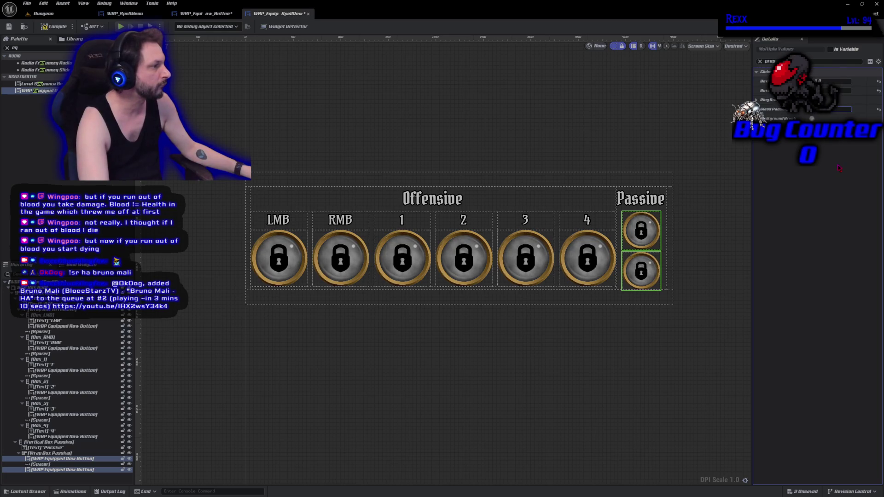
Compile, change the 2.5 value to 3.5, recompile and save all
{"action": "left_click", "coordinate": [54, 27]}
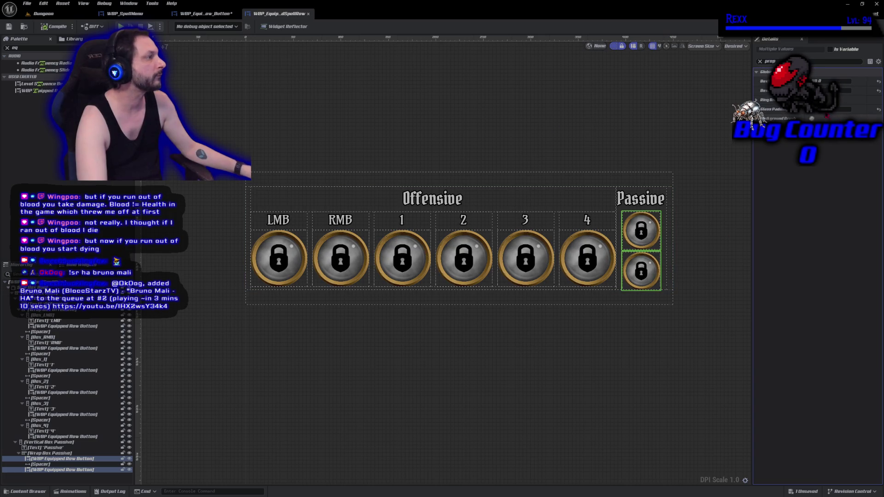
{"action": "type", "text": "3.5"}
{"action": "key", "text": "Return"}
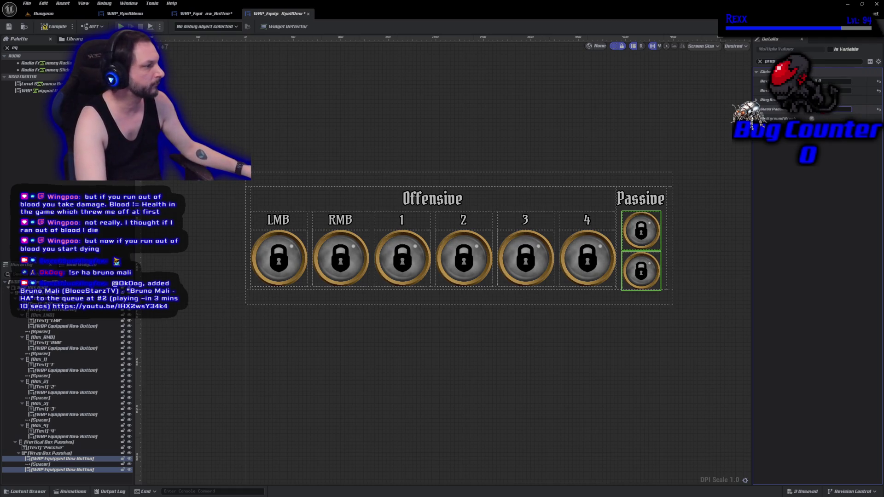
{"action": "left_click", "coordinate": [53, 26]}
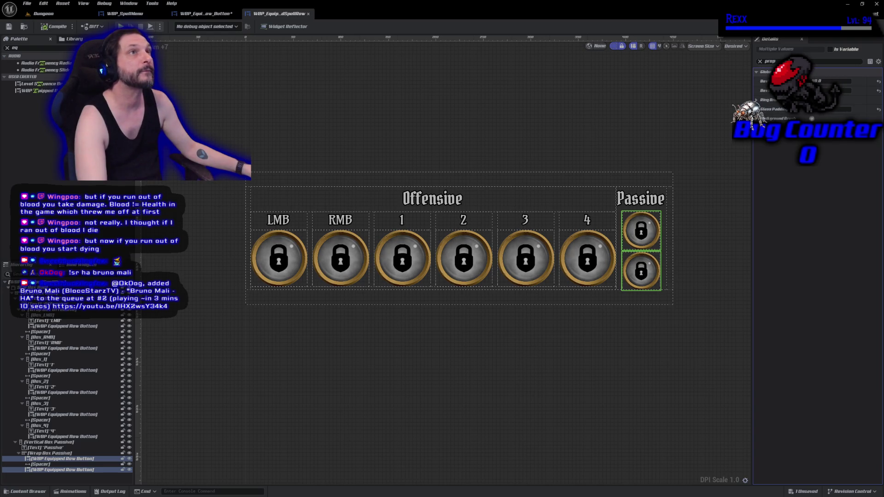
{"action": "key", "text": "ctrl+shift+s"}
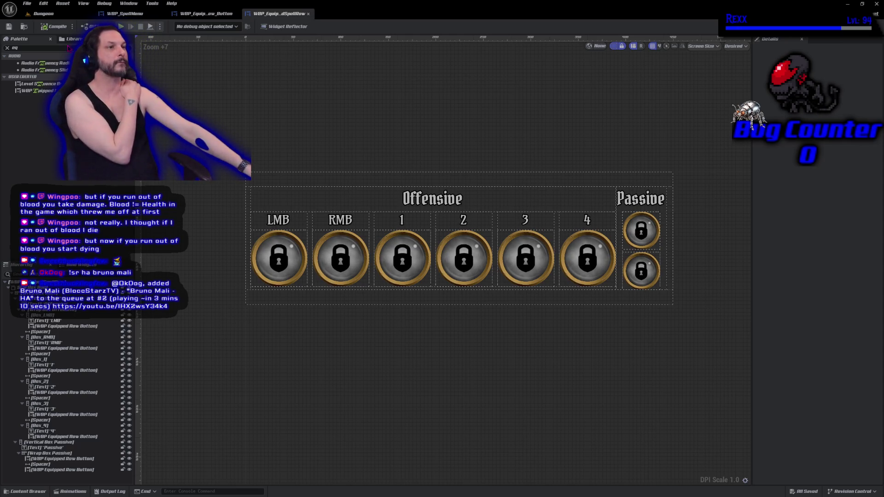
{"action": "left_click", "coordinate": [43, 13]}
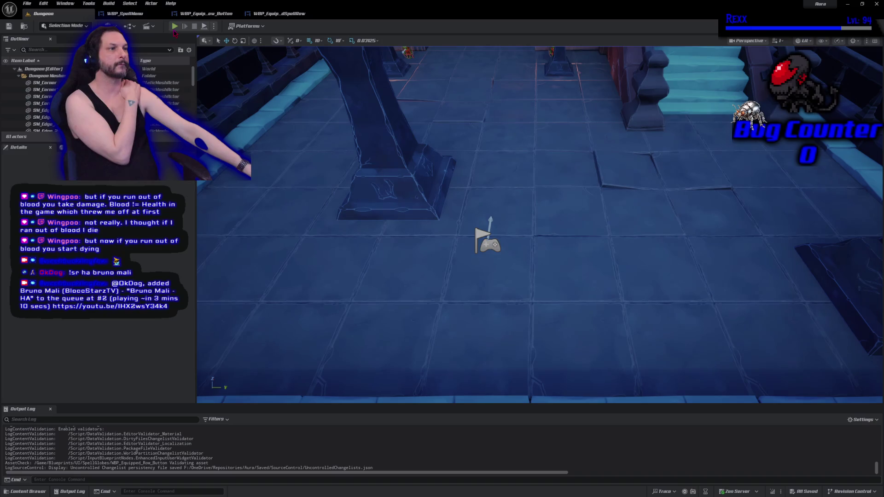
{"action": "key", "text": "alt+p"}
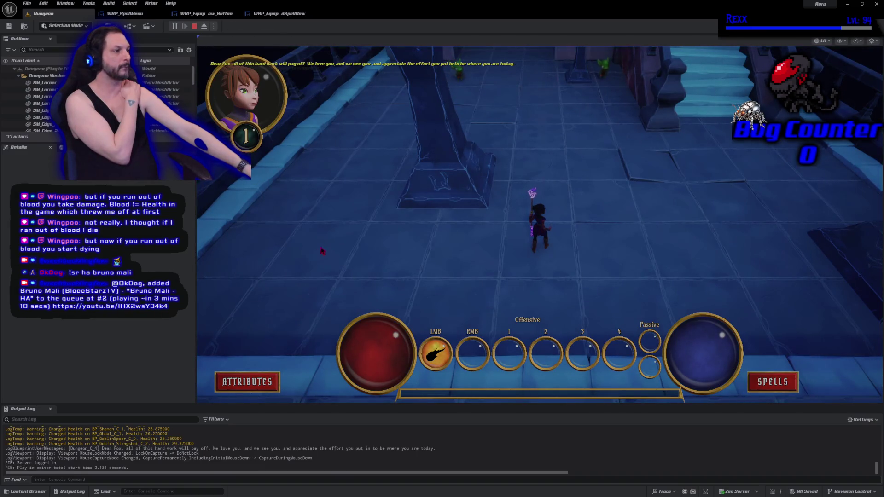
{"action": "left_click", "coordinate": [248, 382]}
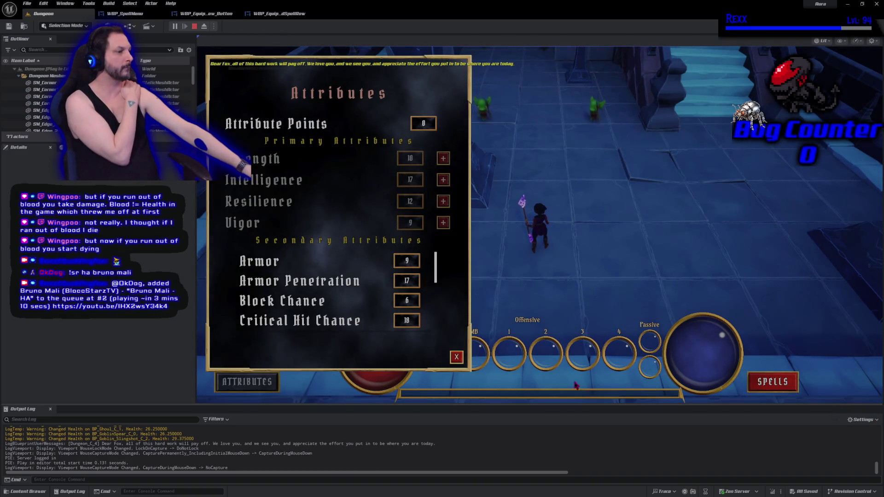
{"action": "left_click", "coordinate": [777, 381]}
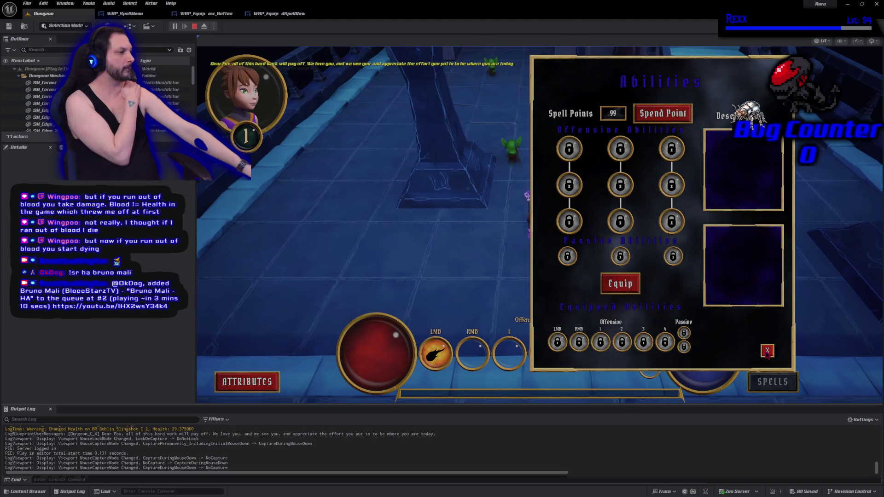
{"action": "left_click", "coordinate": [767, 350]}
{"action": "left_click", "coordinate": [194, 27]}
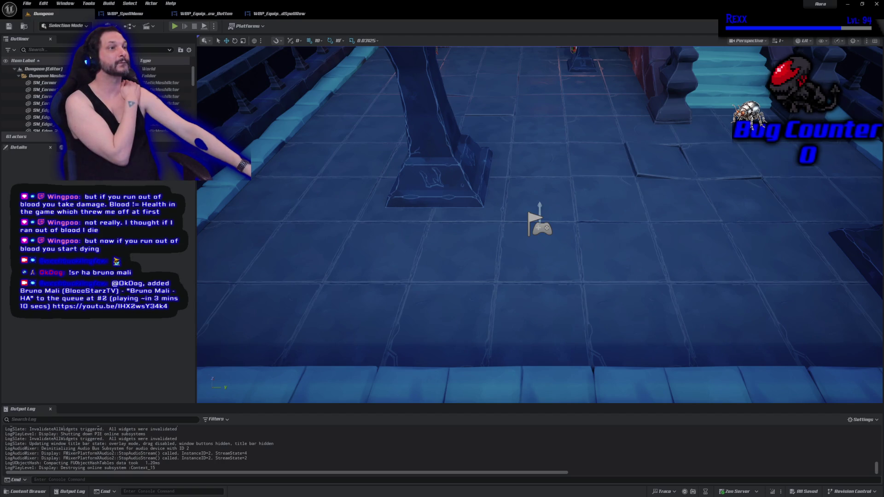
{"action": "scroll", "coordinate": [540, 224], "scroll_direction": "down", "scroll_amount": 5}
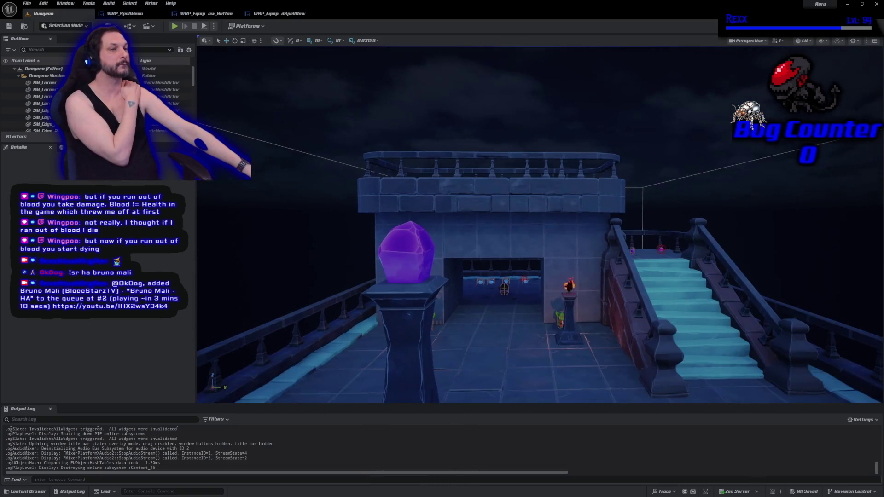
{"action": "scroll", "coordinate": [520, 79], "scroll_direction": "down", "scroll_amount": 3}
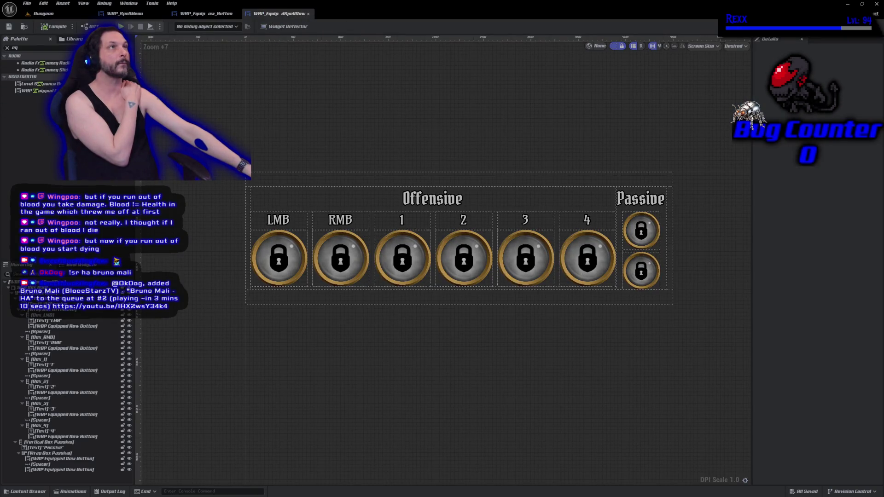
In WBP_Equipped_Row_Button's graph, delete the Cast and SET nodes after the Sequence
{"action": "left_click", "coordinate": [206, 14]}
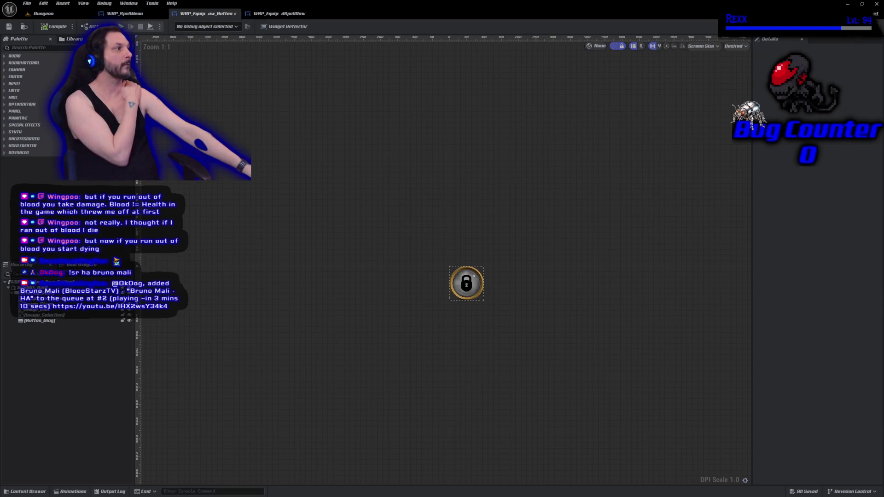
{"action": "left_click", "coordinate": [868, 26]}
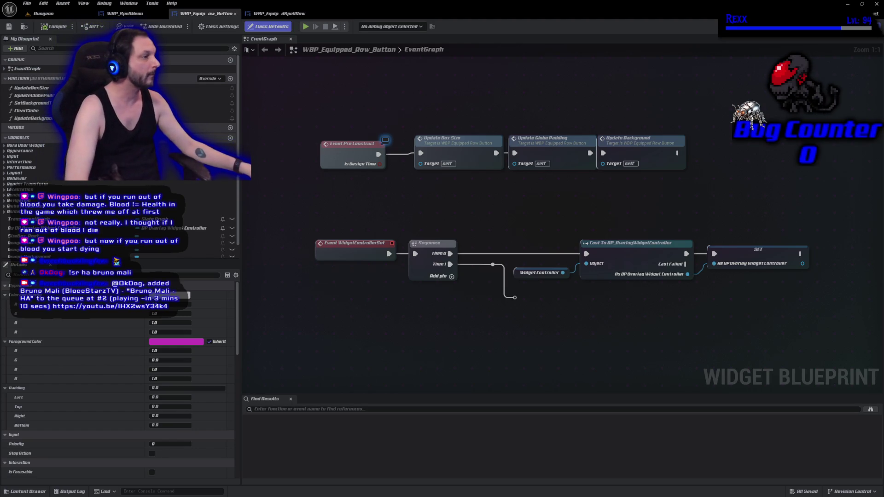
{"action": "mouse_move", "coordinate": [487, 202]}
{"action": "left_mouse_down"}
{"action": "mouse_move", "coordinate": [811, 344]}
{"action": "mouse_move", "coordinate": [740, 333]}
{"action": "left_mouse_up"}
{"action": "key", "text": "Delete"}
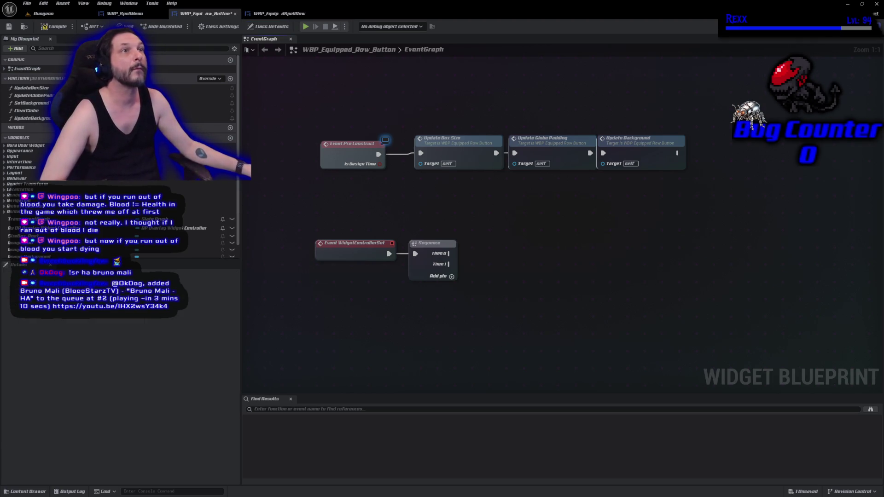
Delete the BP Overlay Widget Controller variable, save, and return to the spell row
{"action": "left_click", "coordinate": [198, 228]}
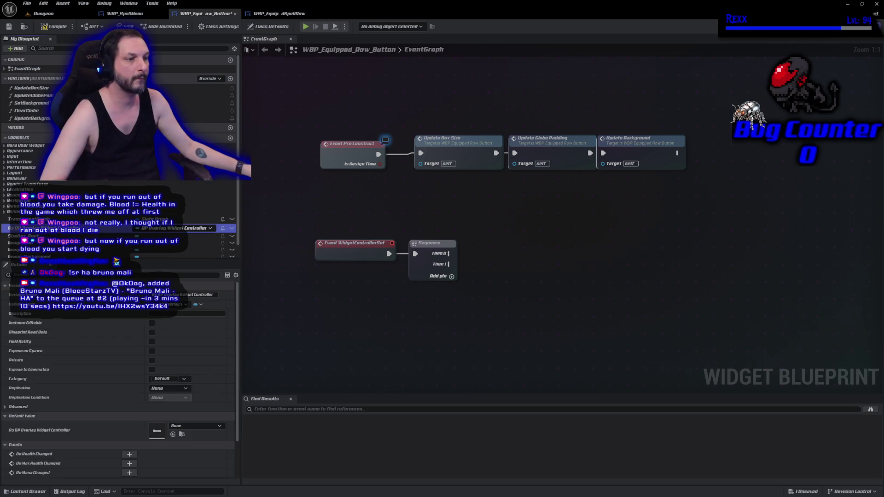
{"action": "key", "text": "Delete"}
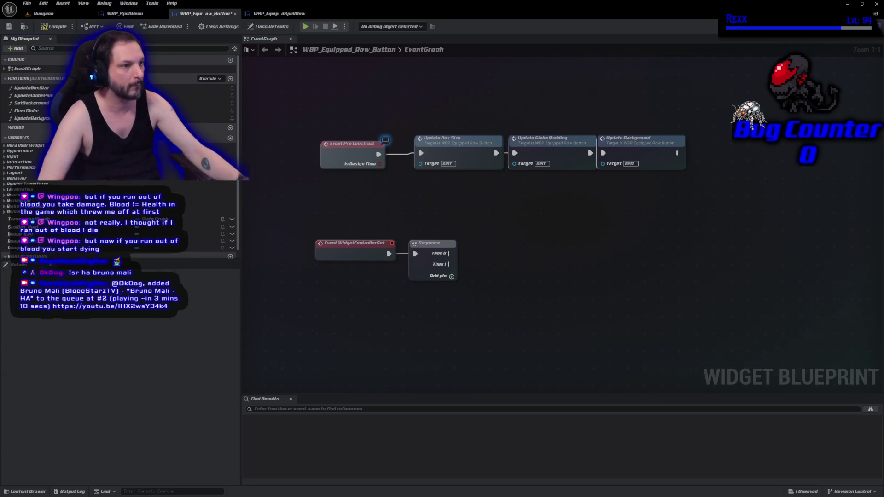
{"action": "key", "text": "ctrl+s"}
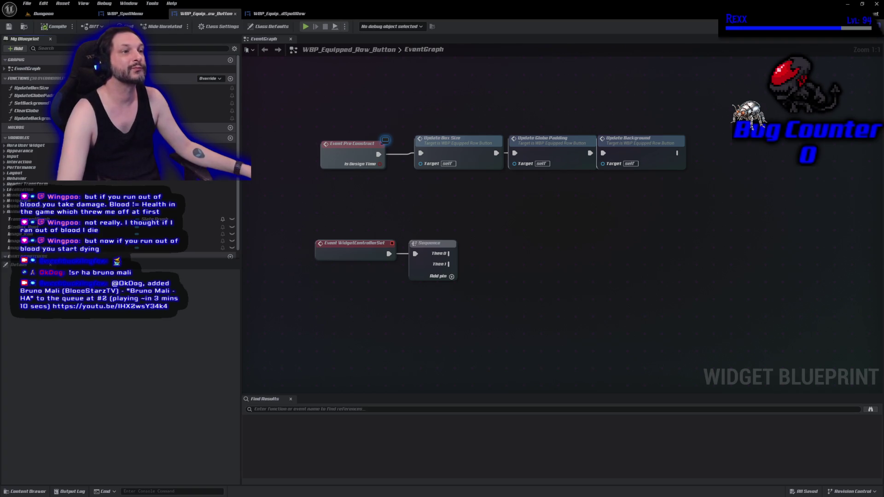
{"action": "left_click", "coordinate": [279, 13]}
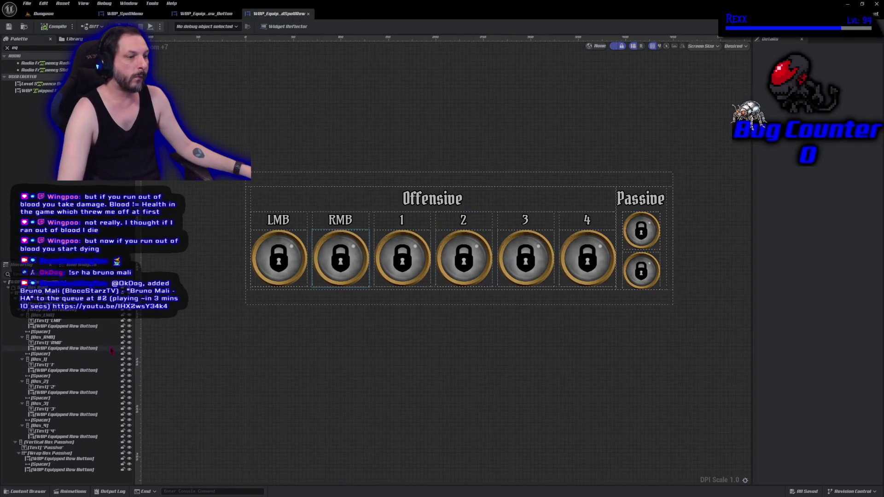
{"action": "left_click", "coordinate": [95, 326]}
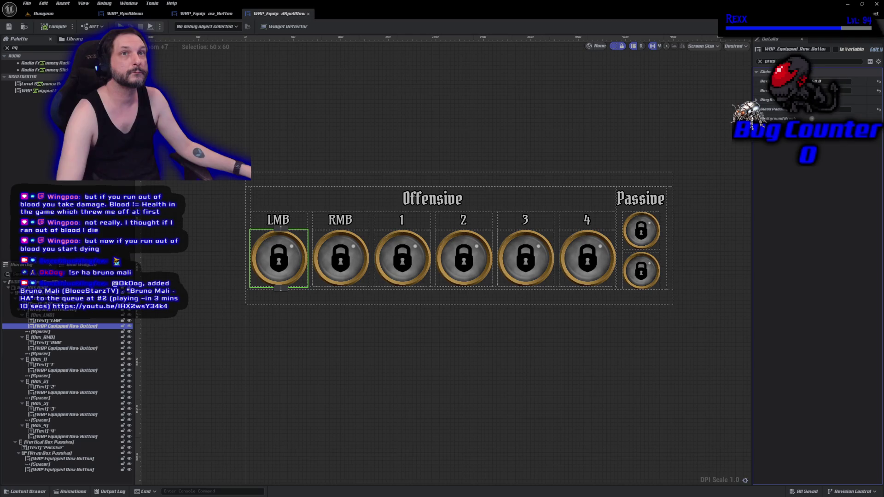
Rename the LMB, RMB and slot 1 buttons to Globe_LMB, Globe_RMB and Globe_1
{"action": "left_click", "coordinate": [58, 326]}
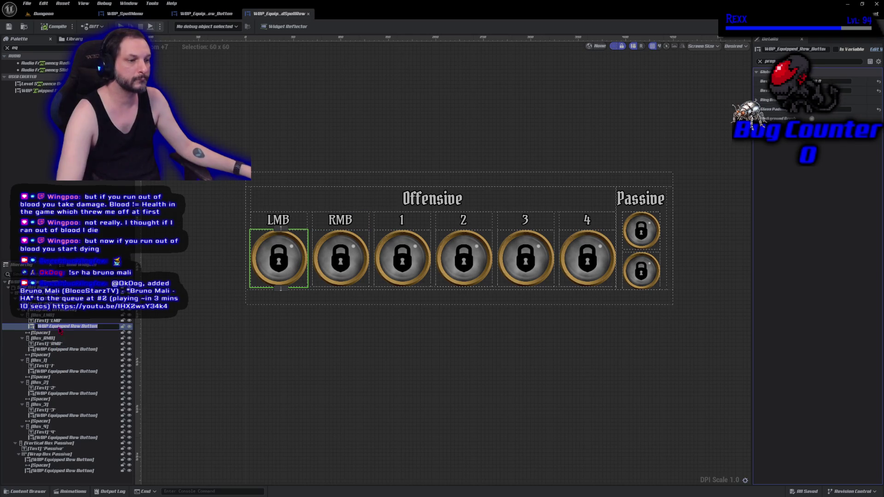
{"action": "type", "text": "G"}
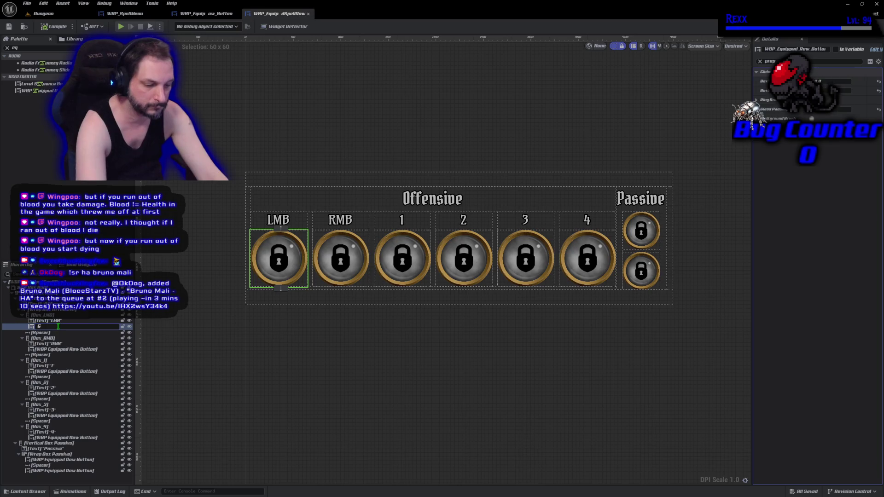
{"action": "type", "text": "lobe_"}
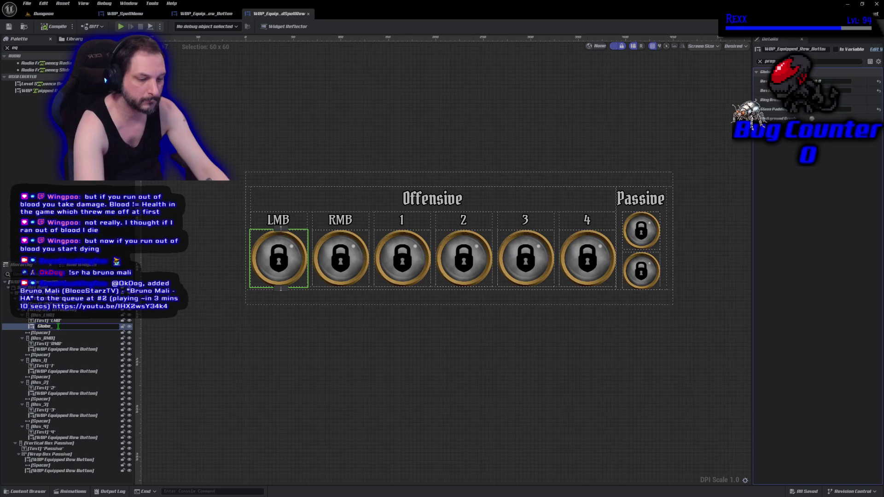
{"action": "type", "text": "LMB"}
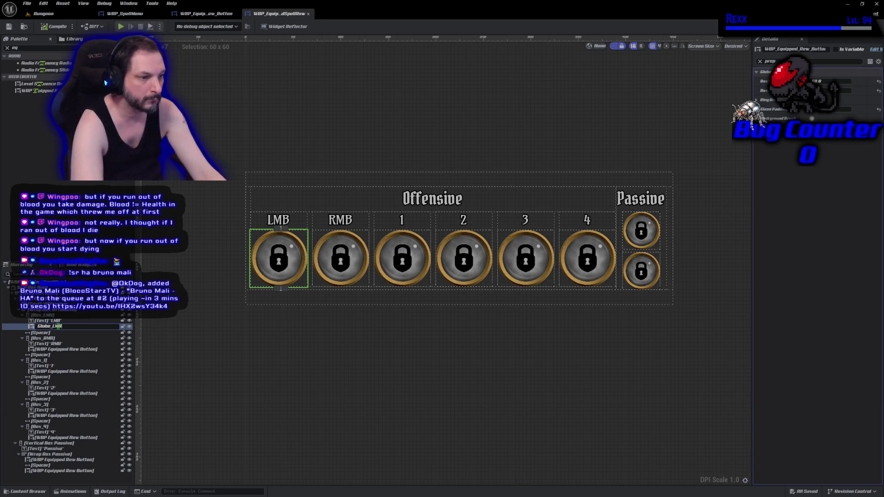
{"action": "key", "text": "Return"}
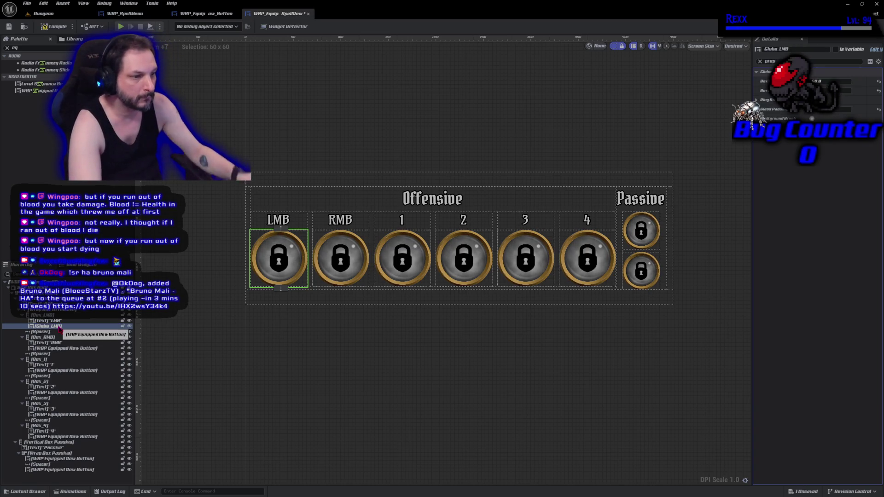
{"action": "left_click", "coordinate": [66, 349]}
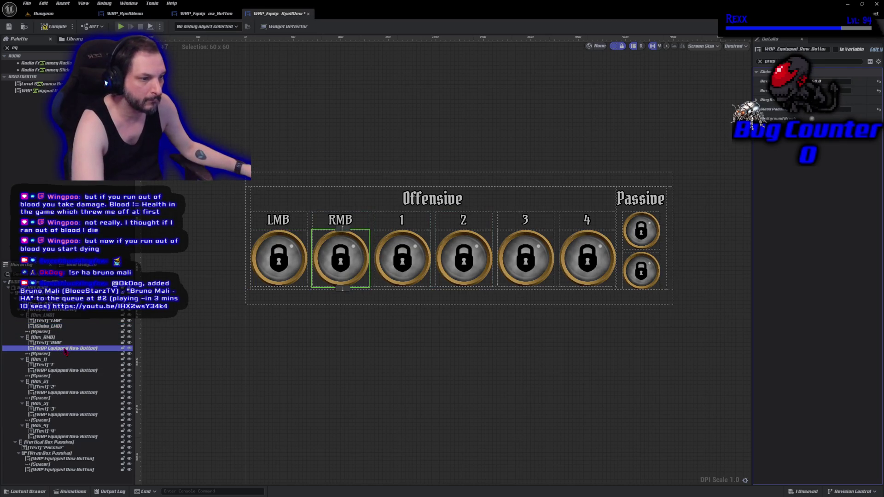
{"action": "left_click", "coordinate": [66, 349]}
{"action": "type", "text": "Globe_"}
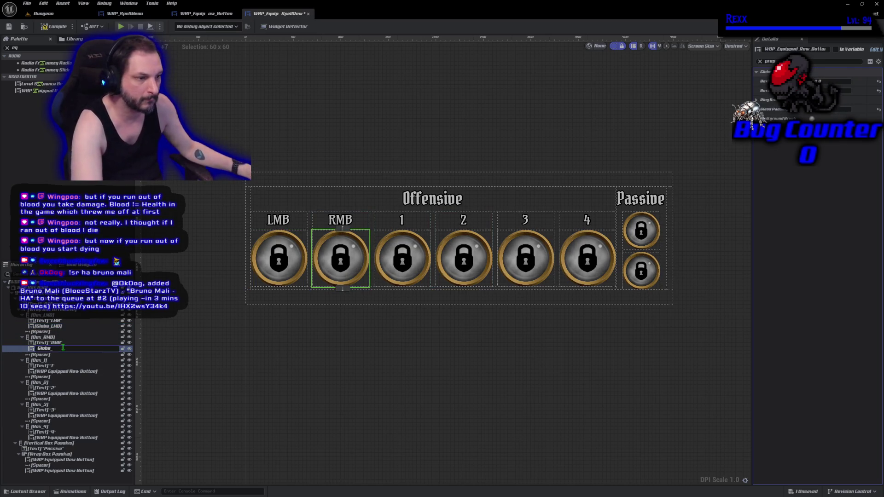
{"action": "type", "text": "RMB"}
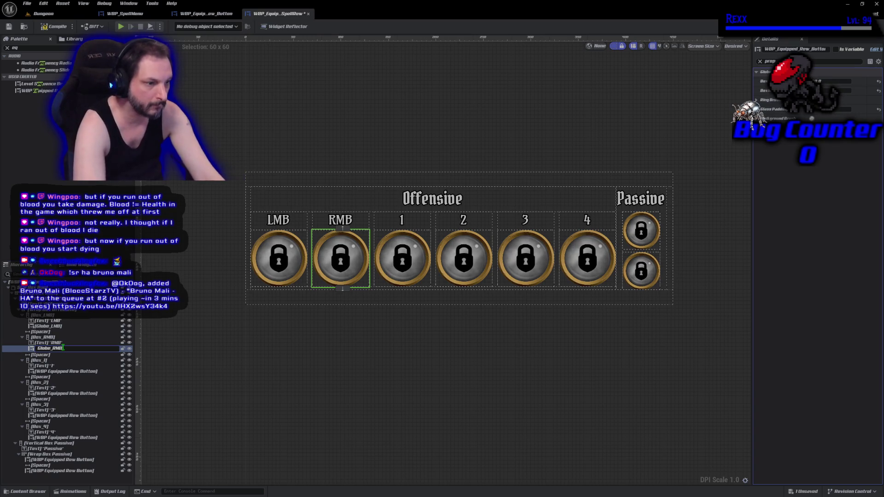
{"action": "key", "text": "Return"}
{"action": "left_click", "coordinate": [67, 371]}
{"action": "key", "text": "F2"}
{"action": "type", "text": "Globe_"}
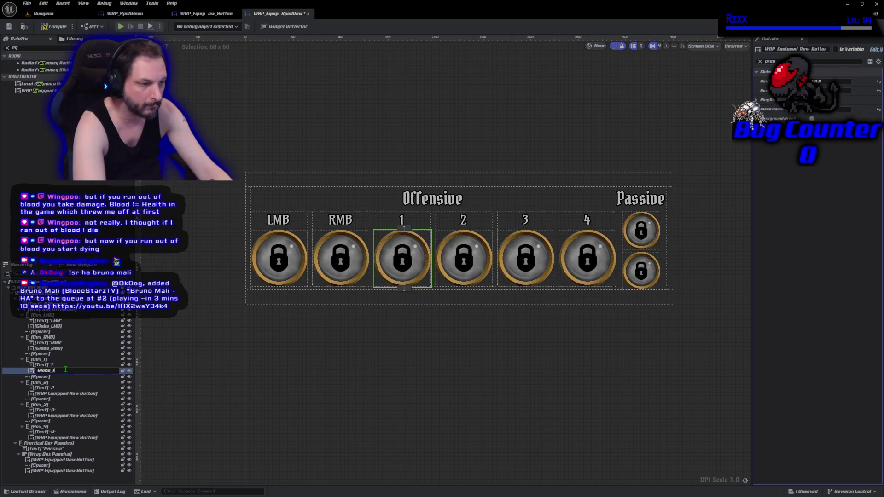
{"action": "type", "text": "1"}
{"action": "key", "text": "Return"}
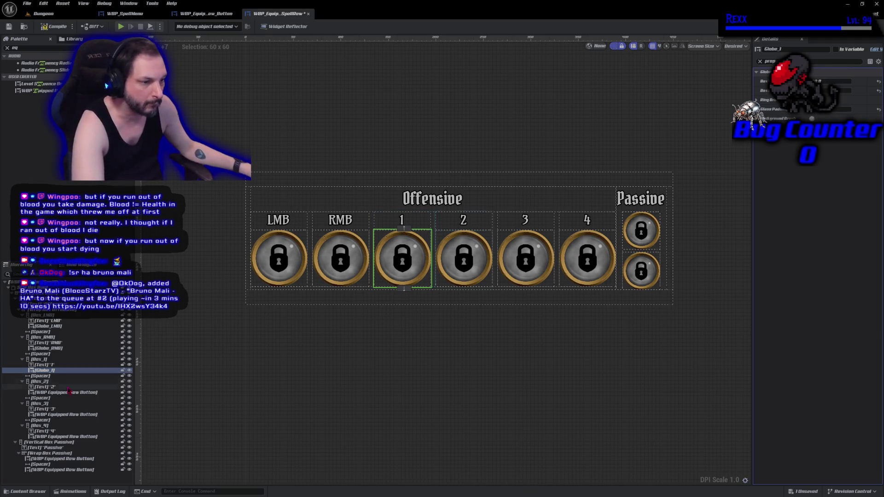
Rename the slot 2, 3 and 4 buttons to Globe_2, Globe_3 and Globe_4
{"action": "left_click", "coordinate": [69, 392]}
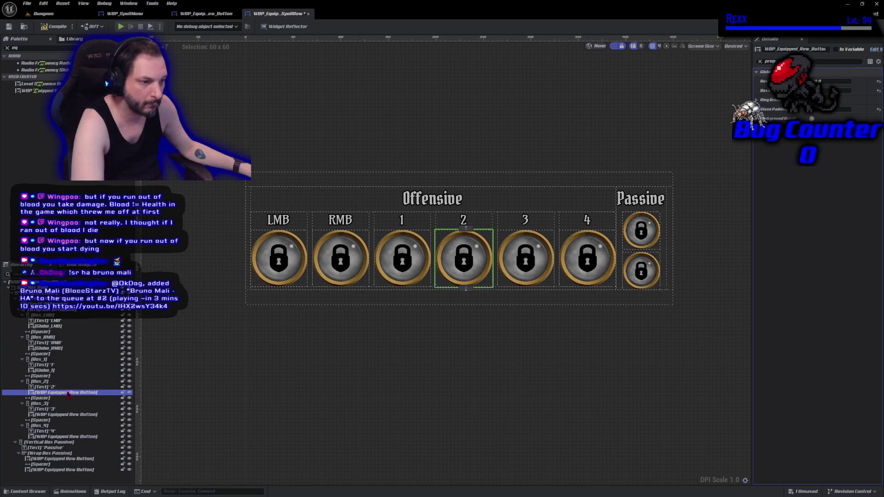
{"action": "left_click", "coordinate": [68, 393]}
{"action": "type", "text": "Globe_2"}
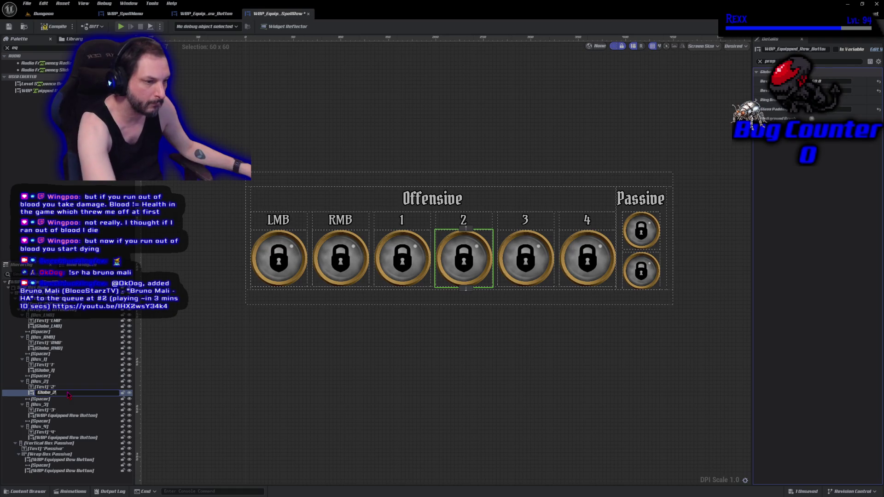
{"action": "key", "text": "Return"}
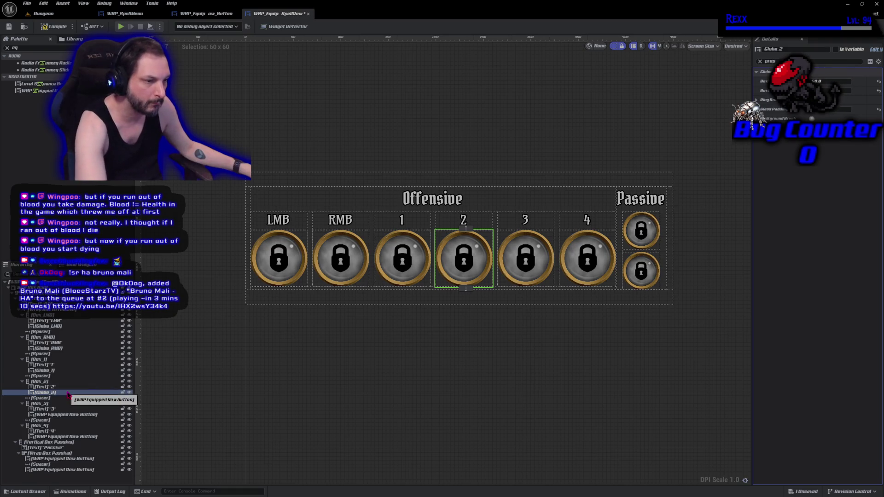
{"action": "left_click", "coordinate": [68, 415]}
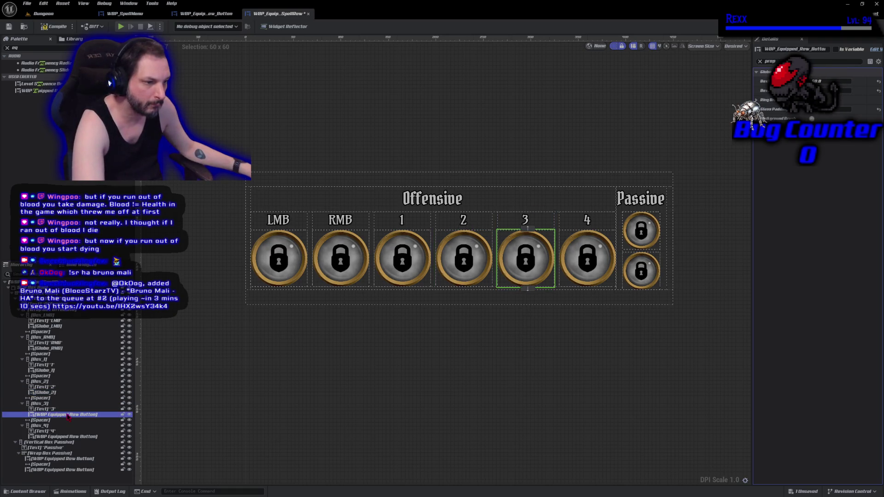
{"action": "left_click", "coordinate": [68, 415]}
{"action": "type", "text": "Globe_3"}
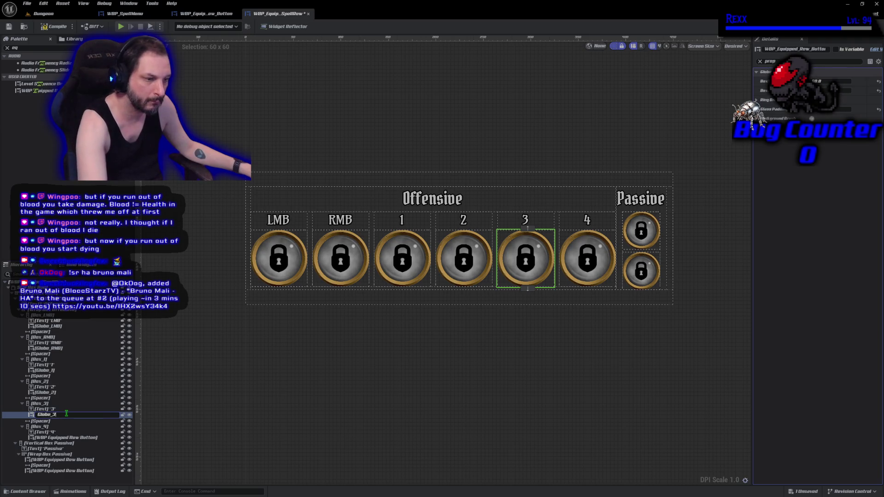
{"action": "key", "text": "Return"}
{"action": "left_click", "coordinate": [55, 436]}
{"action": "left_click", "coordinate": [55, 437]}
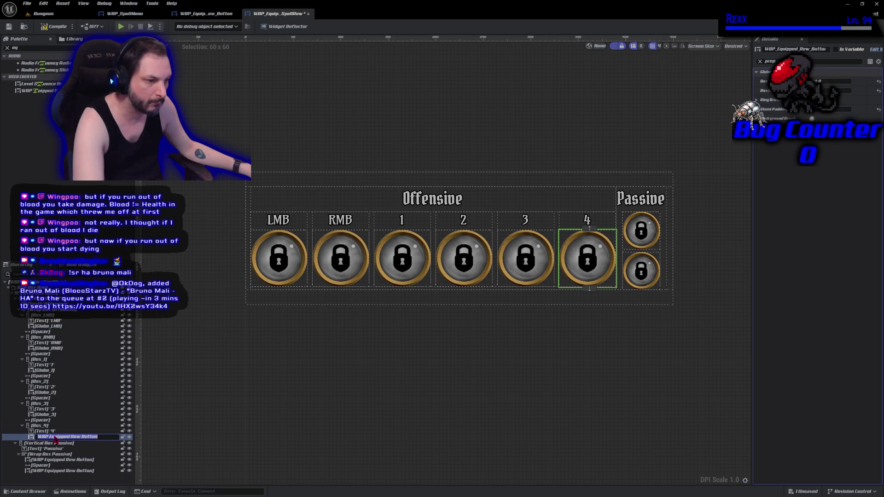
{"action": "type", "text": "Globe_4"}
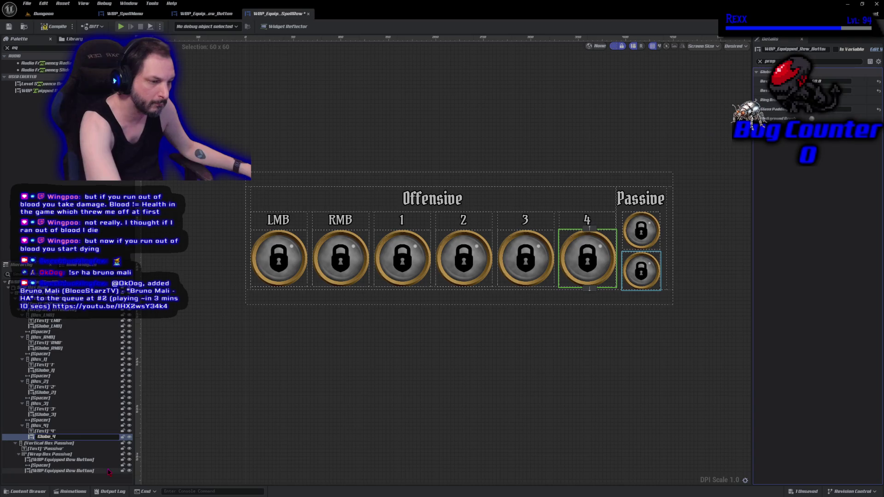
{"action": "key", "text": "Return"}
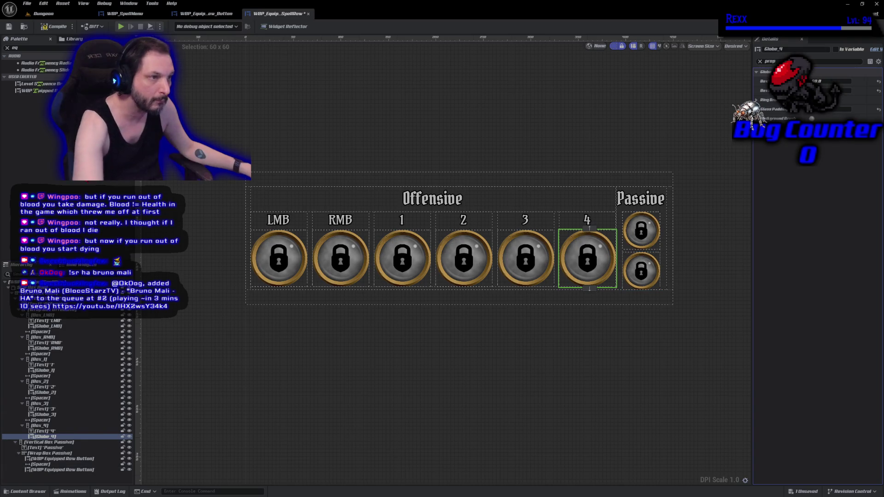
Compile, rename the Passive buttons Globe_Passive_1 and Globe_Passive_2, and compile again
{"action": "left_click", "coordinate": [49, 27]}
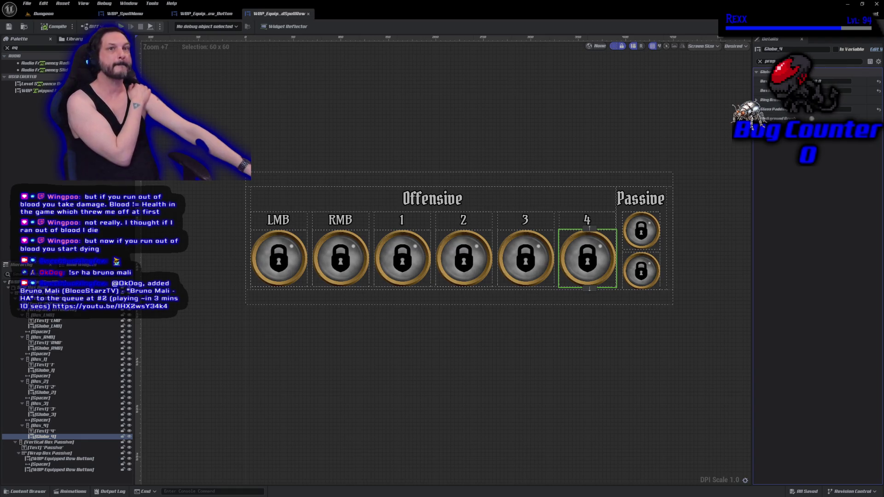
{"action": "left_click", "coordinate": [81, 459]}
{"action": "key", "text": "F2"}
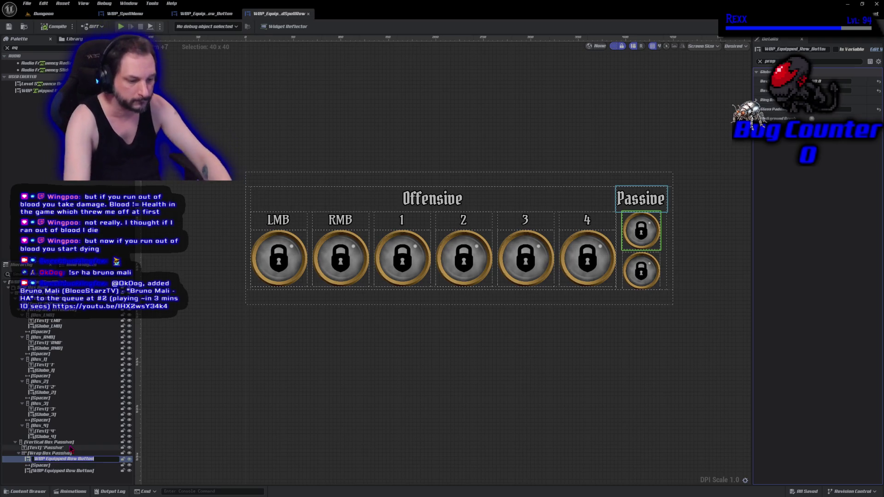
{"action": "type", "text": "Globe_Passive_1"}
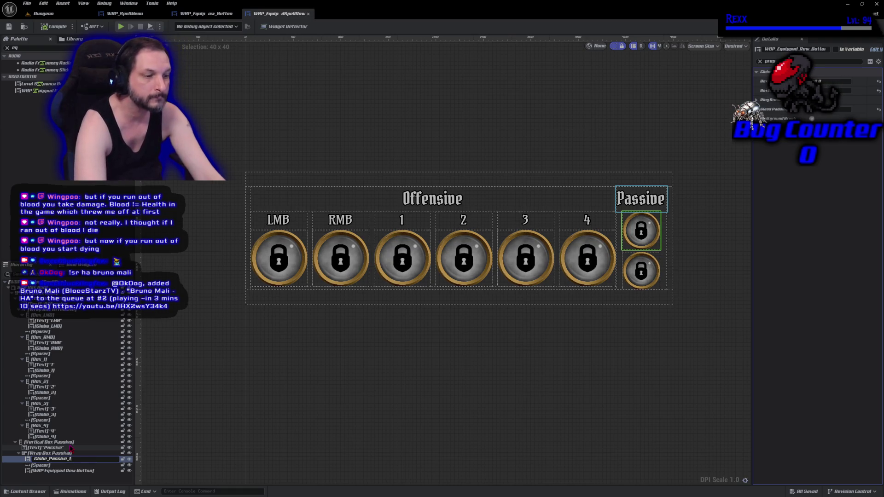
{"action": "key", "text": "Return"}
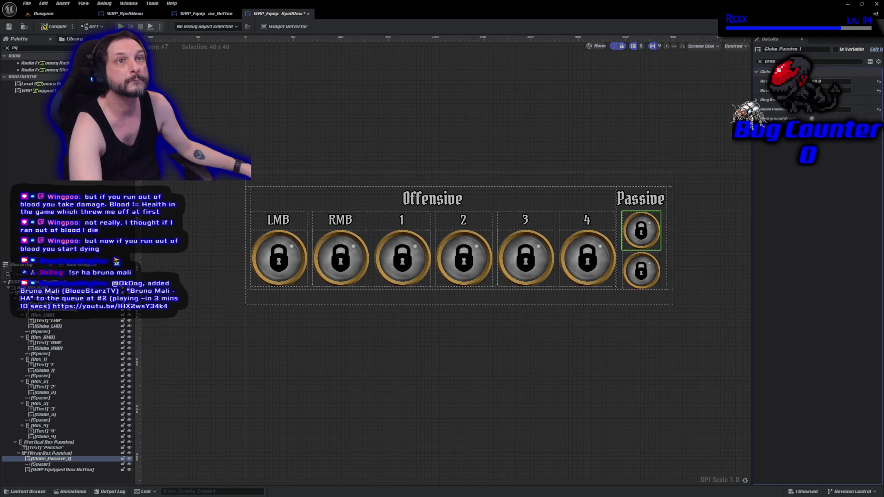
{"action": "left_click", "coordinate": [55, 470]}
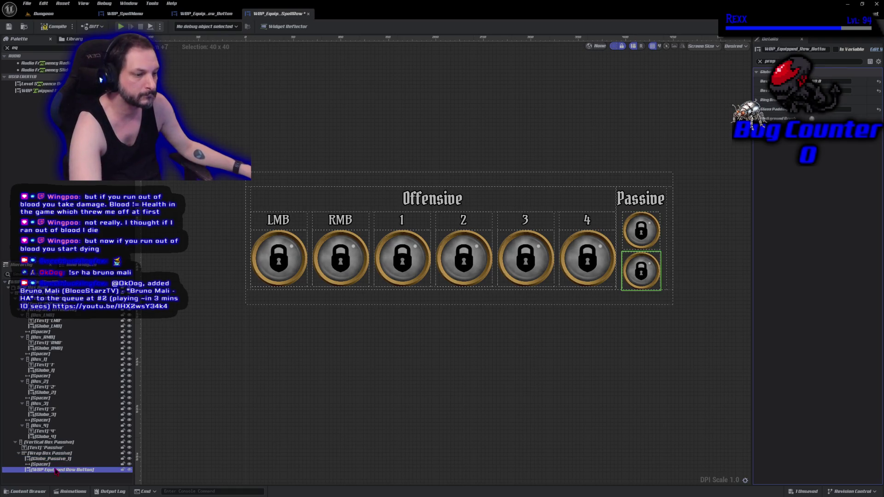
{"action": "key", "text": "F2"}
{"action": "type", "text": "Globe_"}
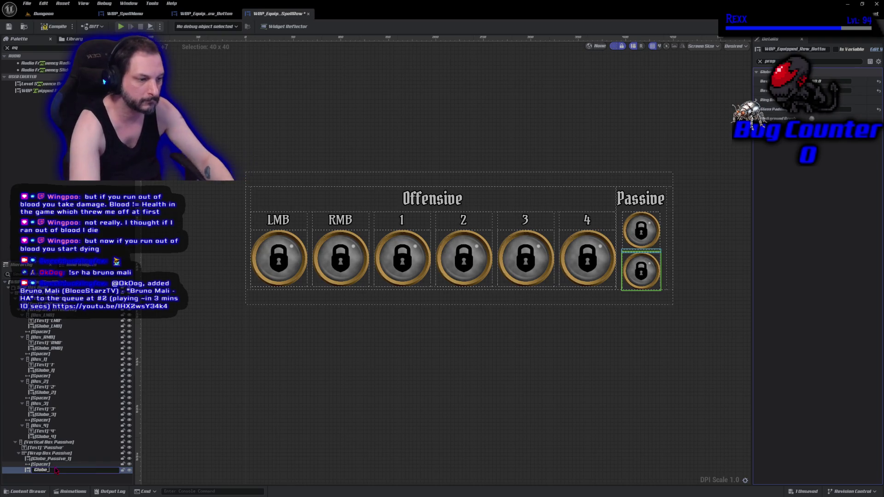
{"action": "type", "text": "Passive"}
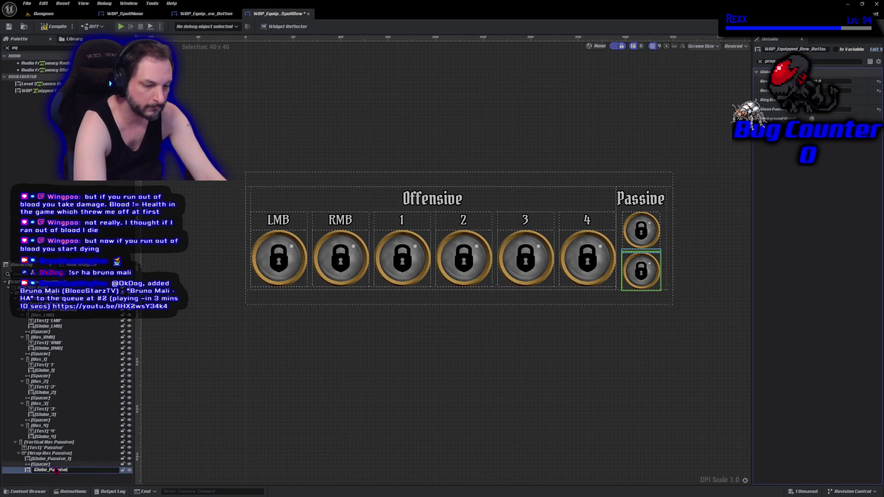
{"action": "key", "text": "Return"}
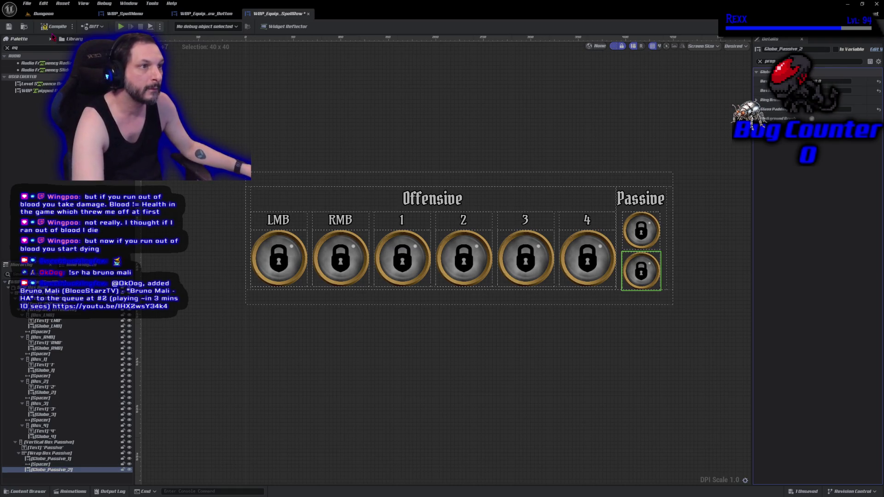
{"action": "left_click", "coordinate": [54, 26]}
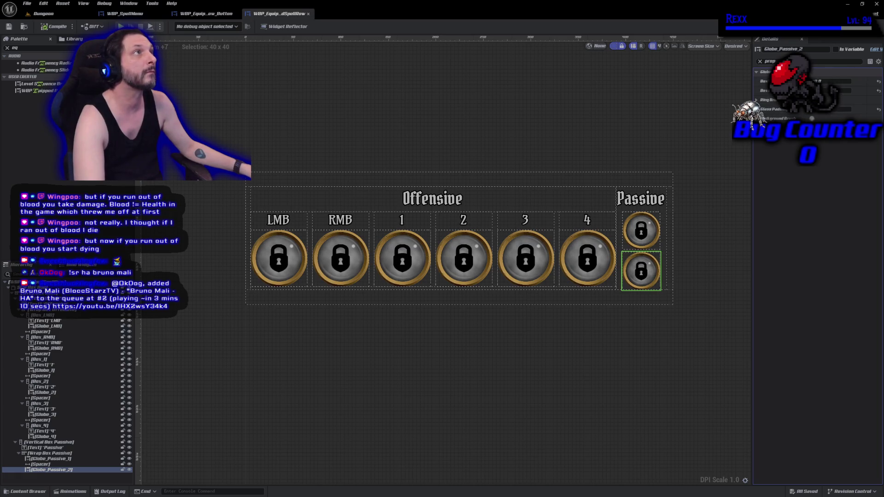
Tick Is Variable on all eight globes together, then open the event graph
{"action": "left_click", "coordinate": [276, 269]}
{"action": "left_click", "coordinate": [339, 272], "text": "ctrl"}
{"action": "left_click", "coordinate": [401, 274], "text": "ctrl"}
{"action": "left_click", "coordinate": [474, 276], "text": "ctrl"}
{"action": "left_click", "coordinate": [527, 272], "text": "ctrl"}
{"action": "left_click", "coordinate": [588, 273], "text": "ctrl"}
{"action": "left_click", "coordinate": [641, 273], "text": "ctrl"}
{"action": "left_click", "coordinate": [644, 240], "text": "ctrl"}
{"action": "left_click", "coordinate": [831, 50]}
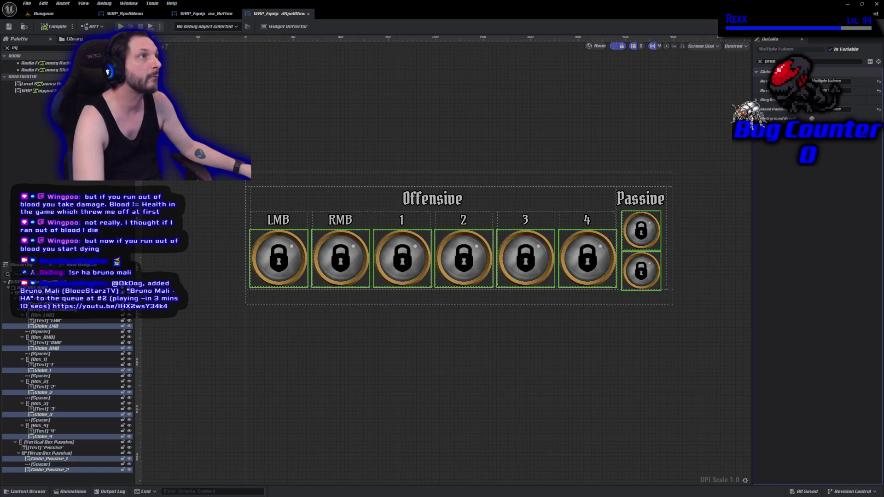
{"action": "left_click", "coordinate": [861, 26]}
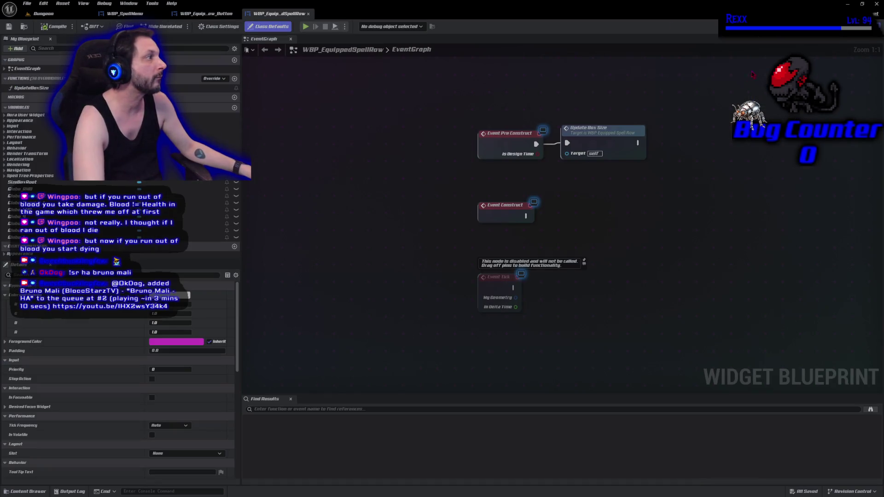
Pan the spell row's event graph, then switch to the WBP_SpellMenu designer
{"action": "left_click_drag", "start_coordinate": [643, 256], "coordinate": [528, 225]}
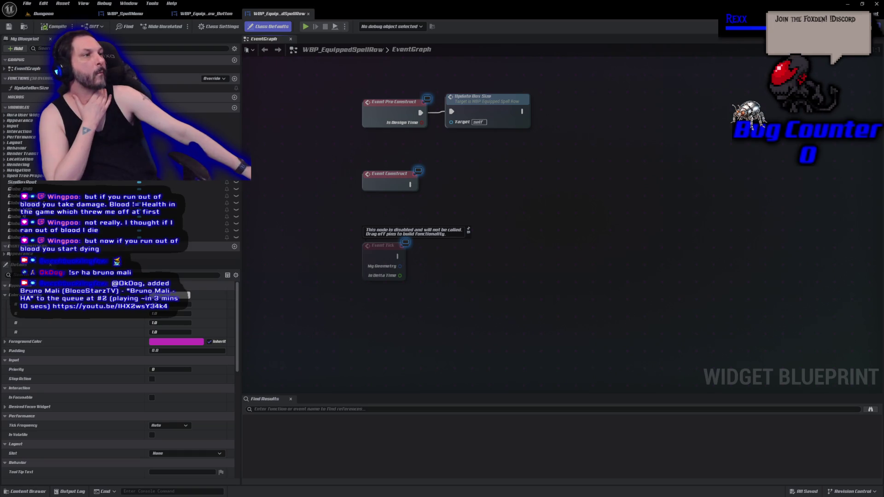
{"action": "left_click", "coordinate": [141, 14]}
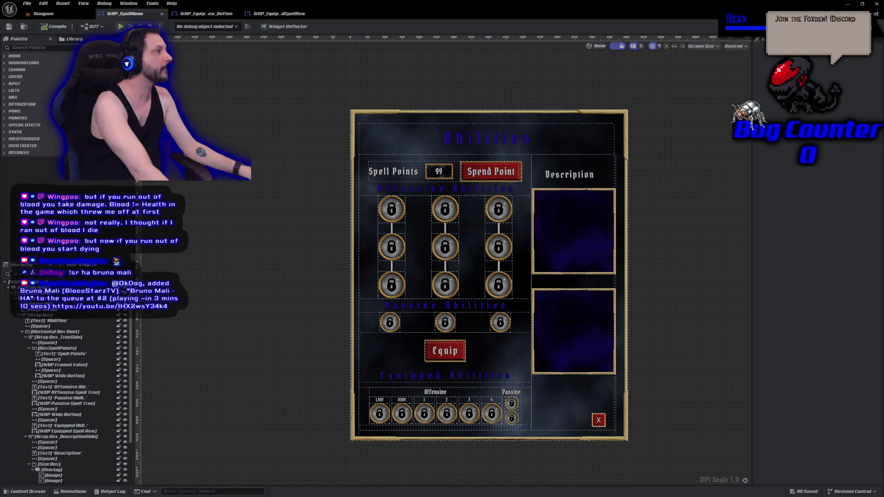
Switch WBP_SpellMenu to its EventGraph with Ctrl+Shift+G
{"action": "key", "text": "ctrl+shift+g"}
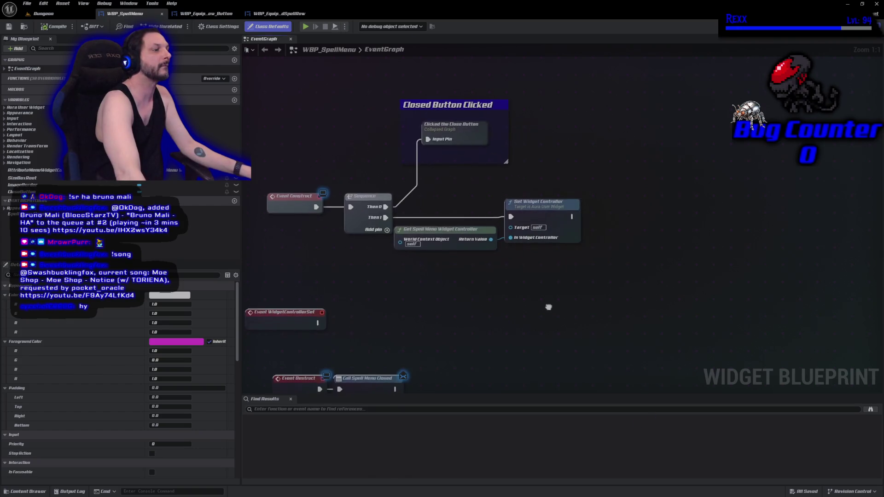
Search the graph actions for 'get wbp e', then dismiss the list
{"action": "right_click", "coordinate": [518, 283]}
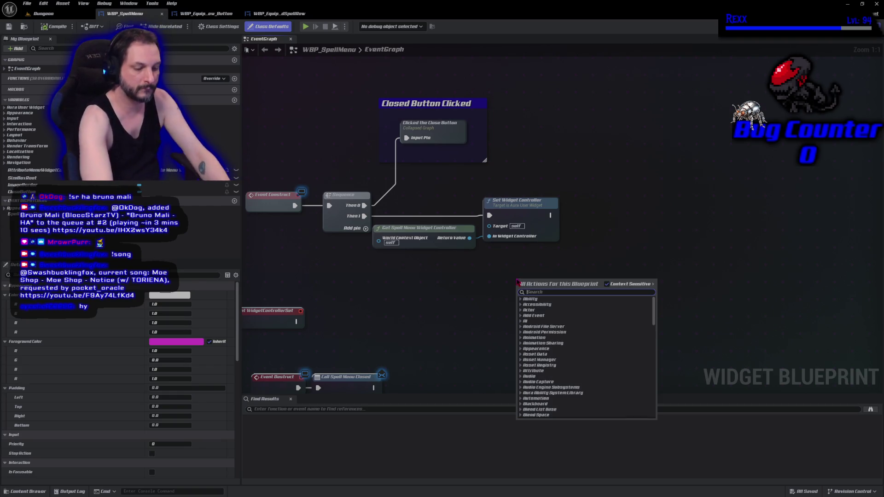
{"action": "type", "text": "get wbp e"}
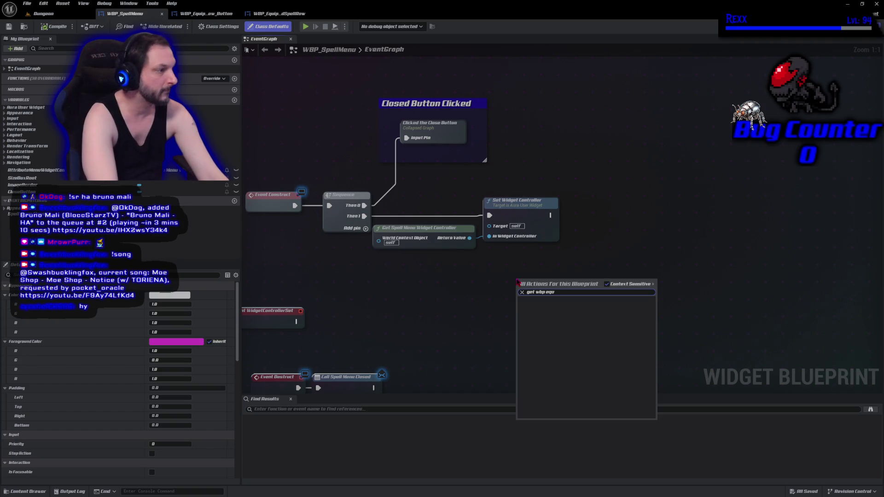
{"action": "key", "text": "BackSpace"}
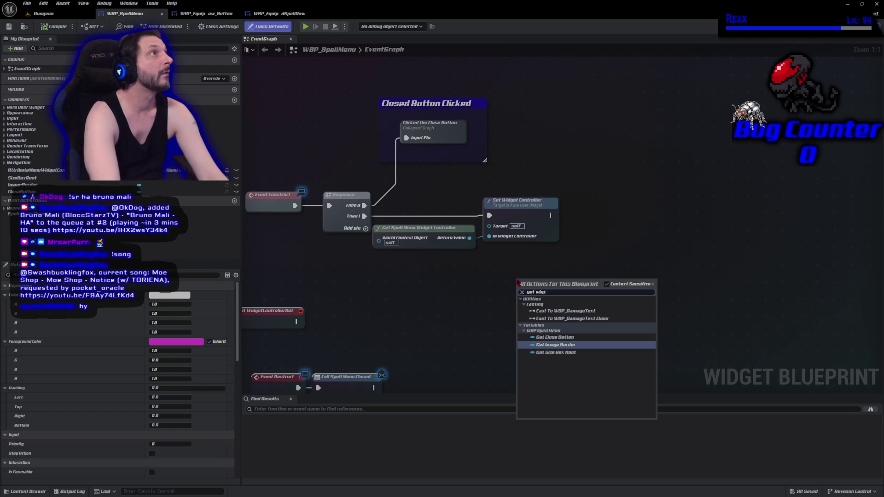
{"action": "key", "text": "BackSpace"}
{"action": "key", "text": "BackSpace"}
{"action": "key", "text": "BackSpace"}
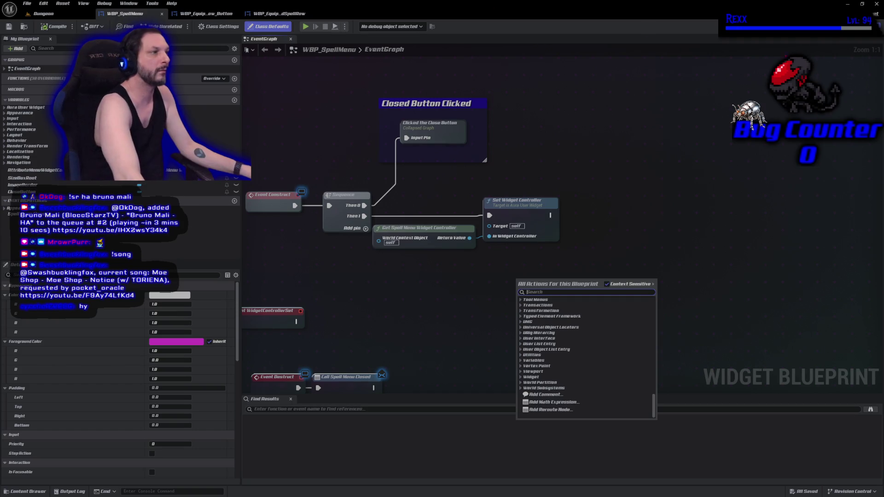
{"action": "key", "text": "Escape"}
In Designer, tick Is Variable on WBP Equipped Spell Row and compile
{"action": "left_click", "coordinate": [854, 27]}
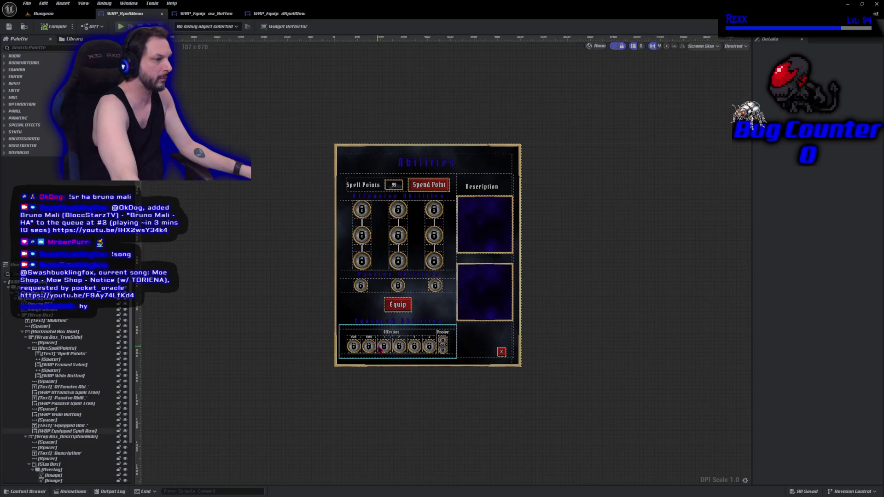
{"action": "left_click", "coordinate": [123, 430]}
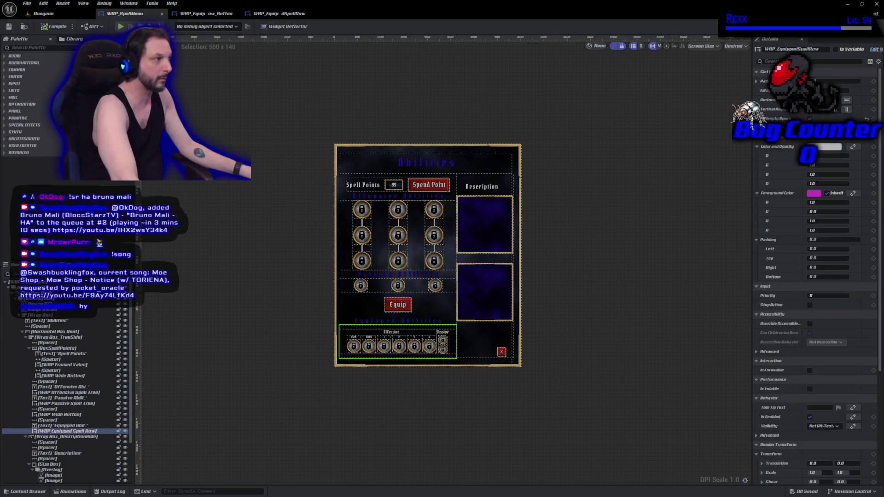
{"action": "left_click", "coordinate": [842, 49]}
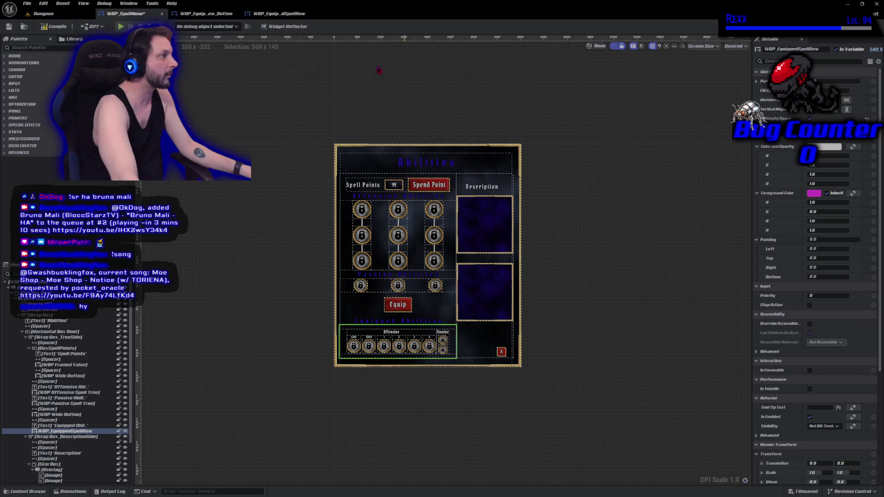
{"action": "left_click", "coordinate": [43, 28]}
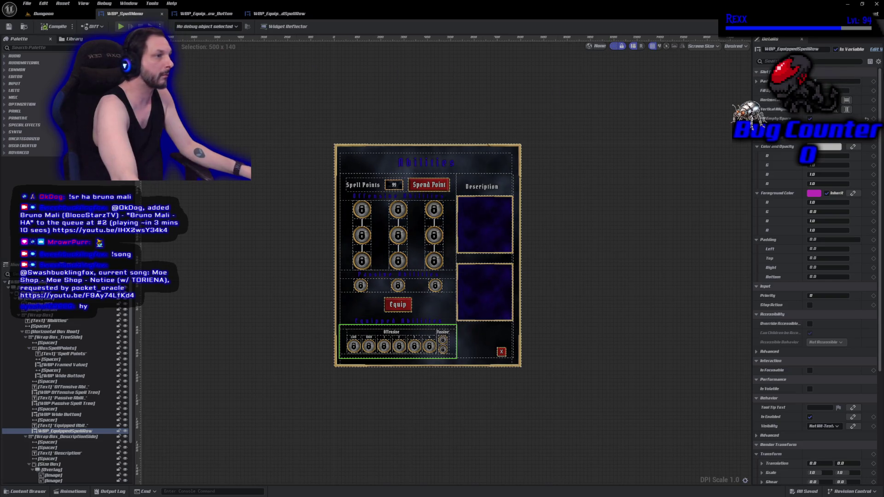
{"action": "left_click", "coordinate": [870, 27]}
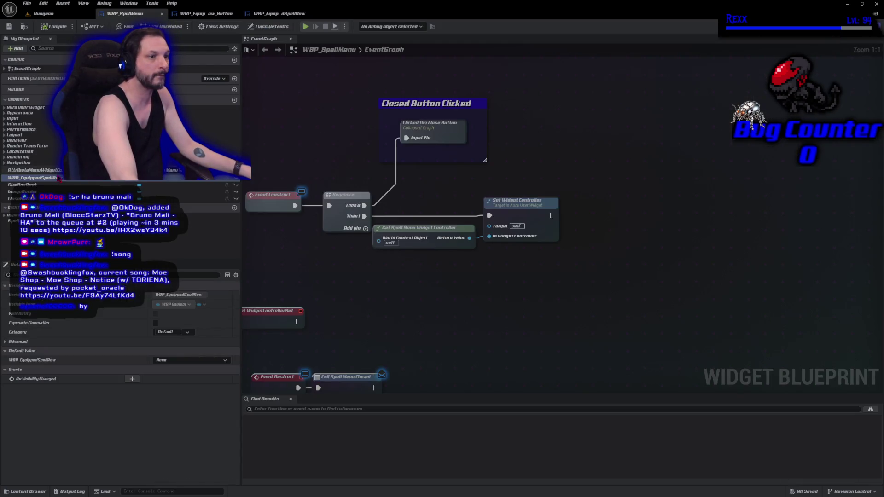
Add a WBP_EquippedSpellRow getter wired into a second Set Widget Controller chained after the first
{"action": "left_click_drag", "start_coordinate": [28, 182], "coordinate": [586, 257]}
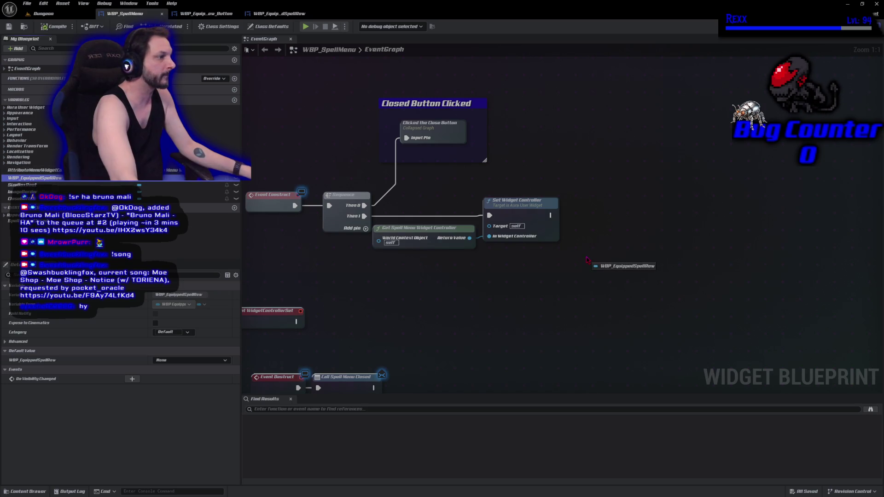
{"action": "left_click", "coordinate": [604, 270]}
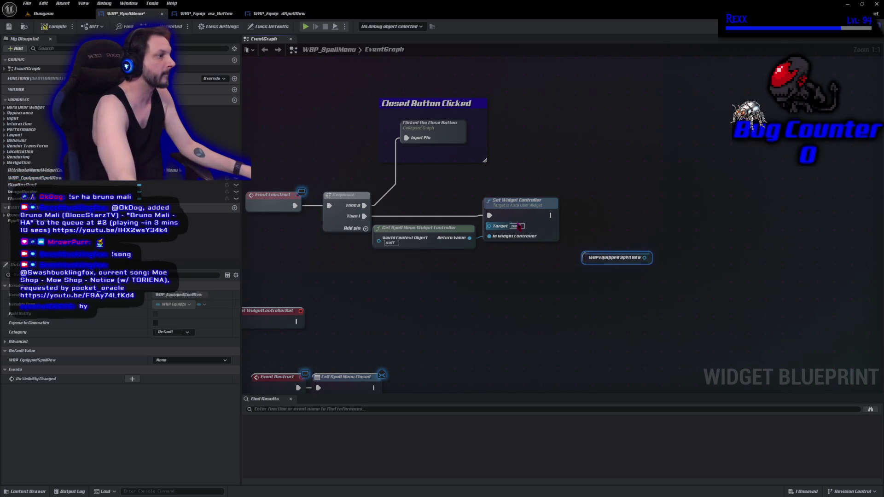
{"action": "left_click", "coordinate": [499, 226]}
{"action": "key", "text": "ctrl+v"}
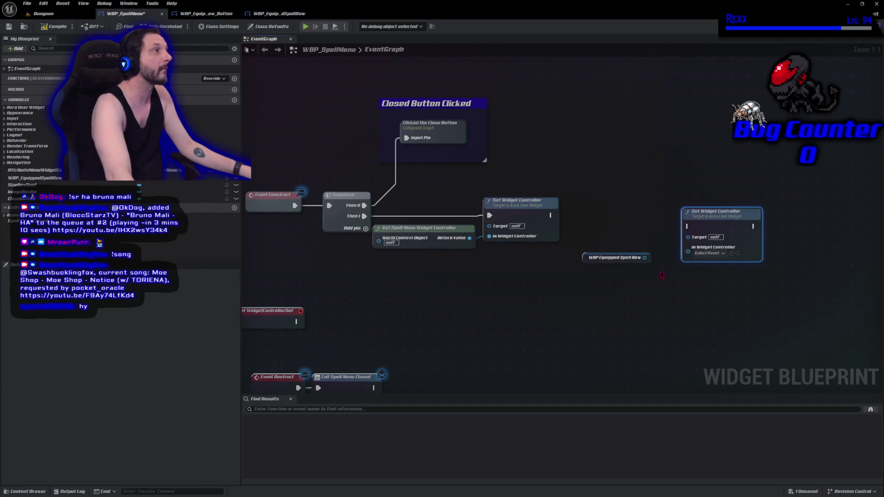
{"action": "left_click_drag", "start_coordinate": [644, 257], "coordinate": [688, 236]}
{"action": "mouse_move", "coordinate": [551, 215]}
{"action": "left_mouse_down"}
{"action": "mouse_move", "coordinate": [686, 226]}
{"action": "mouse_move", "coordinate": [700, 212]}
{"action": "left_mouse_up"}
{"action": "left_click_drag", "start_coordinate": [584, 264], "coordinate": [595, 236]}
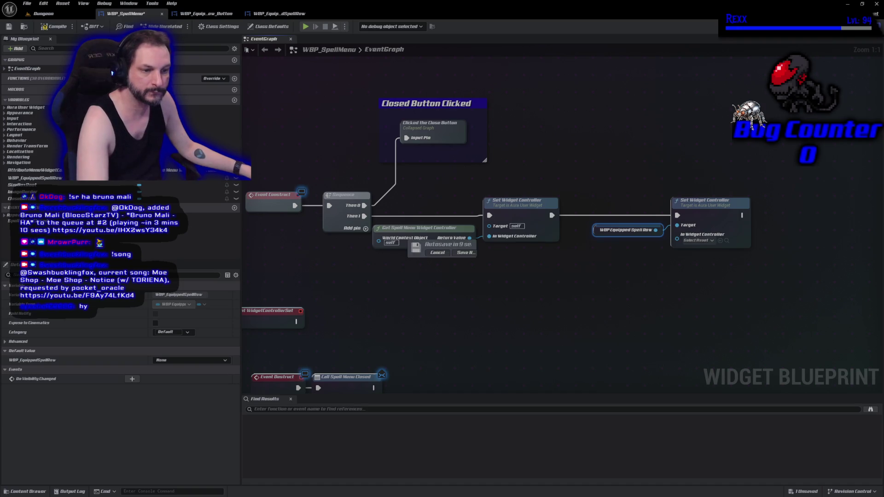
{"action": "left_click", "coordinate": [466, 300]}
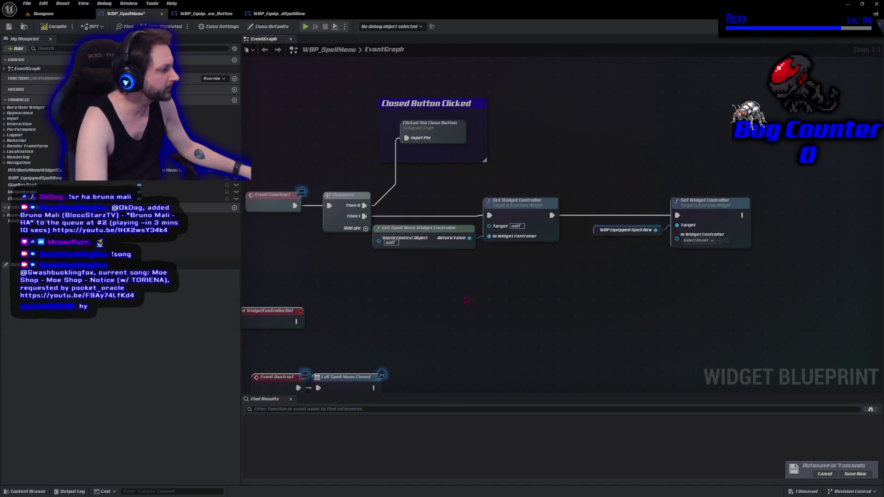
{"action": "left_click", "coordinate": [855, 474]}
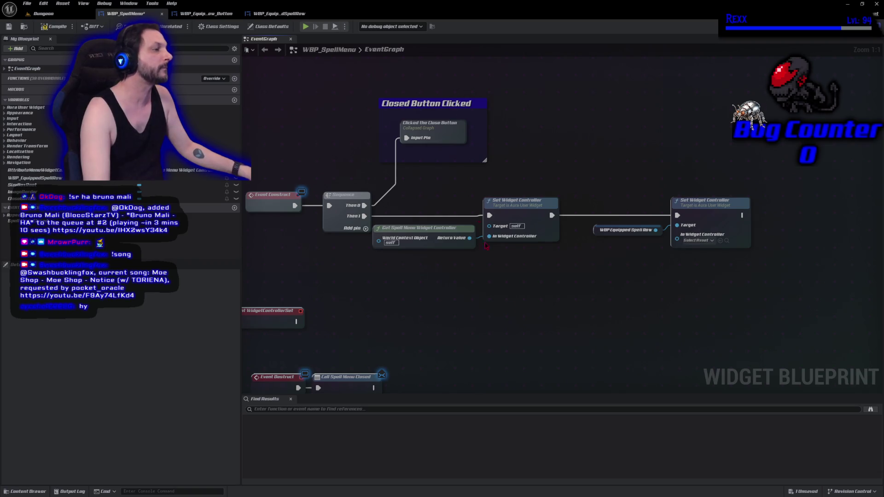
Feed a Get Widget Controller node into In Widget Controller and save the blueprint
{"action": "right_click", "coordinate": [547, 304]}
{"action": "type", "text": "get widg"}
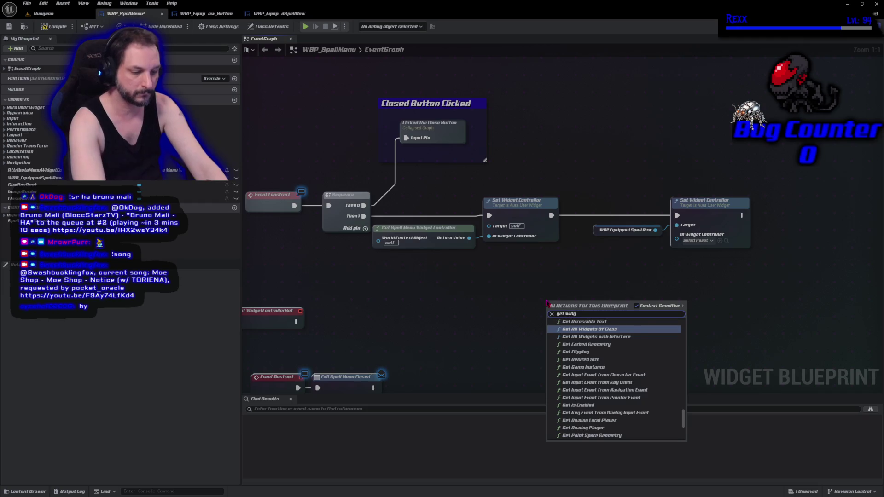
{"action": "type", "text": "et controller"}
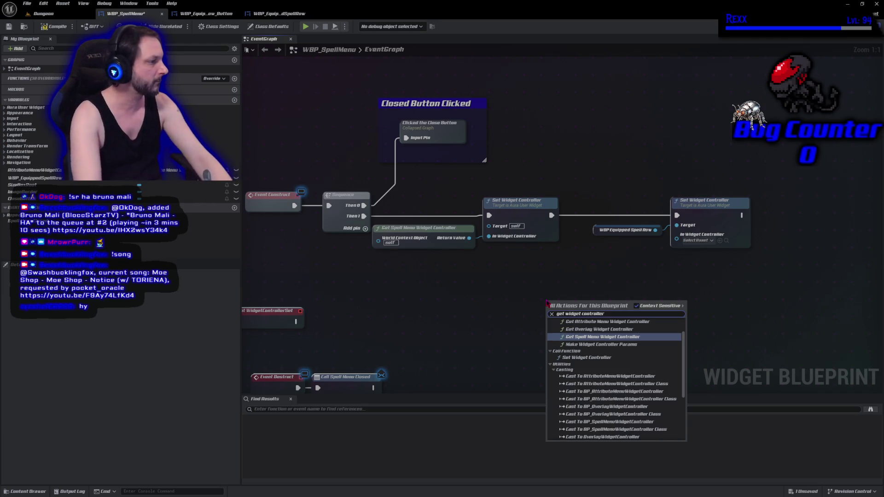
{"action": "key", "text": "Down"}
{"action": "key", "text": "Down"}
{"action": "key", "text": "Down"}
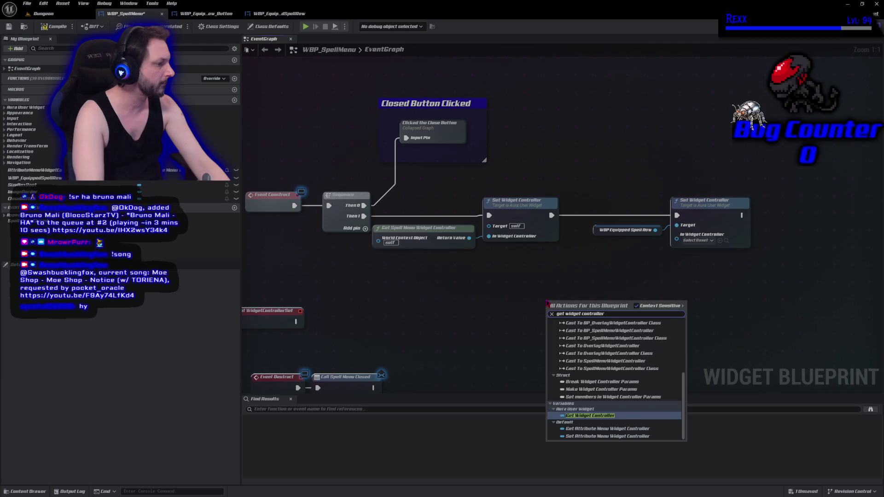
{"action": "key", "text": "Return"}
{"action": "mouse_move", "coordinate": [589, 299]}
{"action": "left_mouse_down"}
{"action": "mouse_move", "coordinate": [649, 243]}
{"action": "mouse_move", "coordinate": [676, 234]}
{"action": "left_mouse_up"}
{"action": "key", "text": "ctrl+s"}
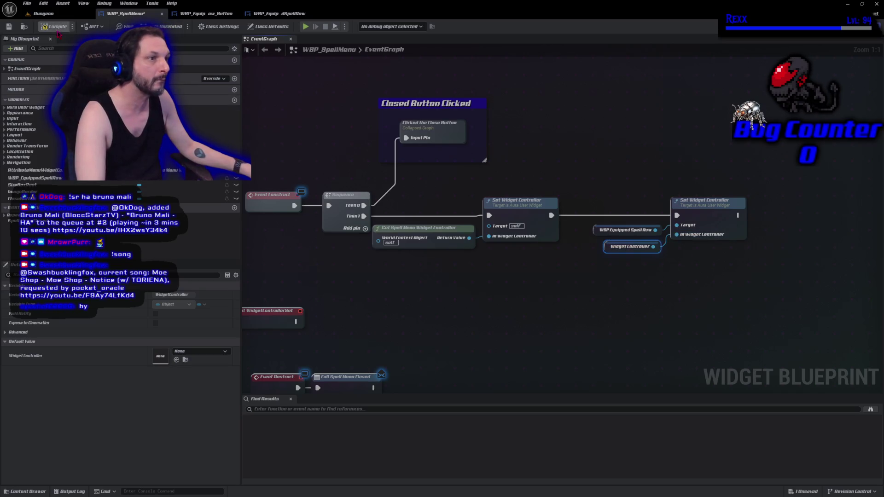
{"action": "left_click", "coordinate": [515, 312]}
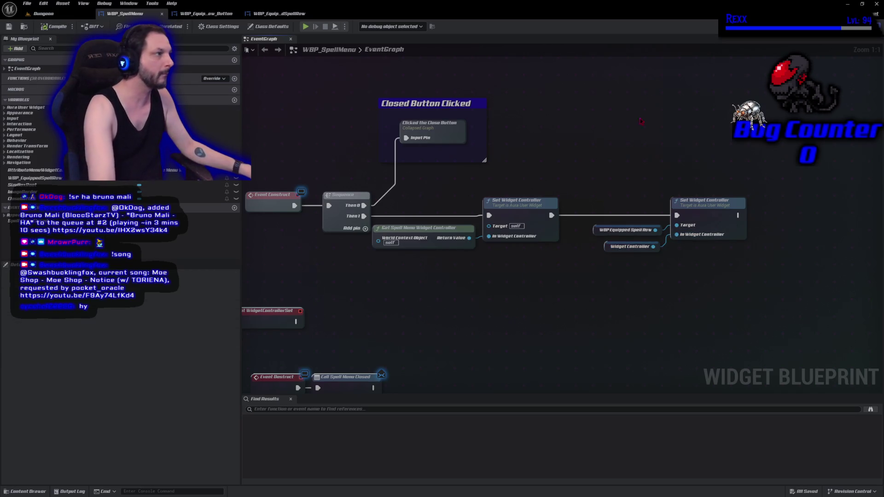
{"action": "left_click", "coordinate": [862, 4]}
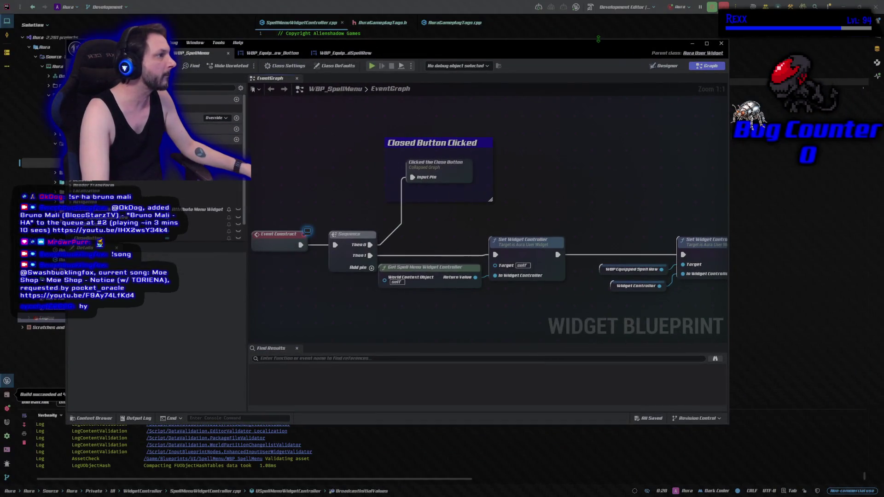
Check the InputTag declarations in AuraGameplayTags.h, then return to a maximized Unreal Editor
{"action": "left_click_drag", "start_coordinate": [598, 41], "coordinate": [662, 101]}
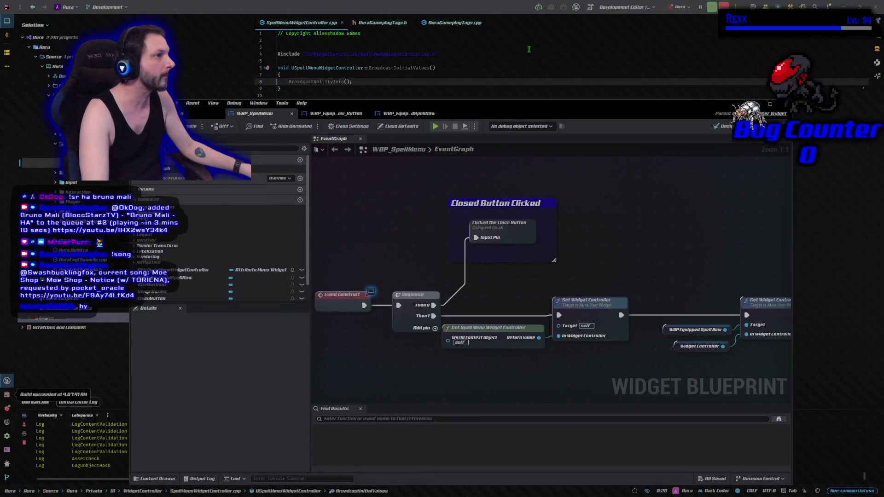
{"action": "left_click", "coordinate": [380, 22]}
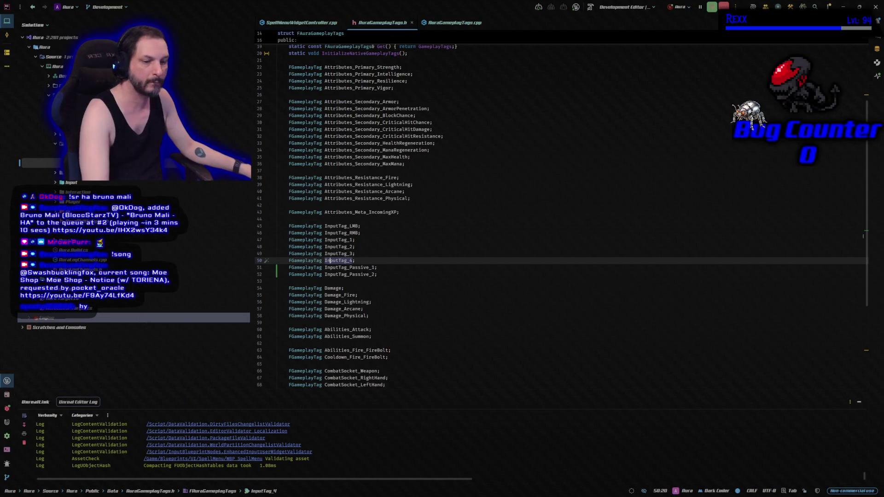
{"action": "key", "text": "alt+Tab"}
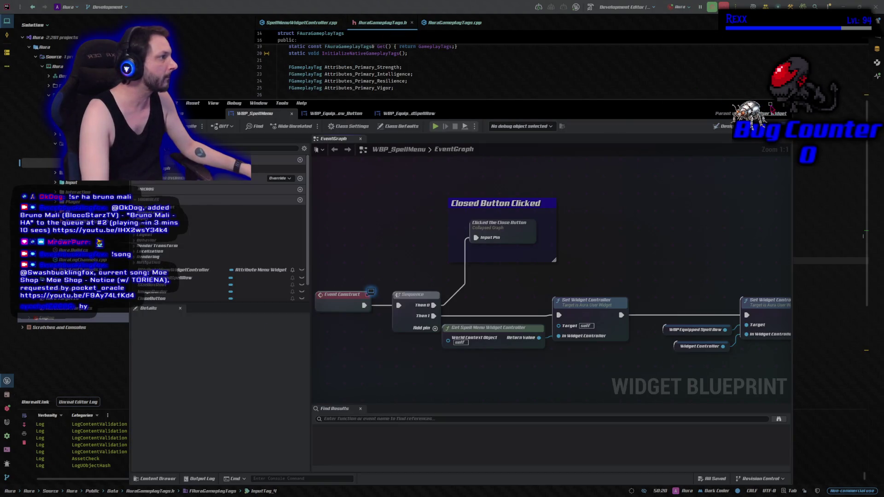
{"action": "double_click", "coordinate": [770, 105]}
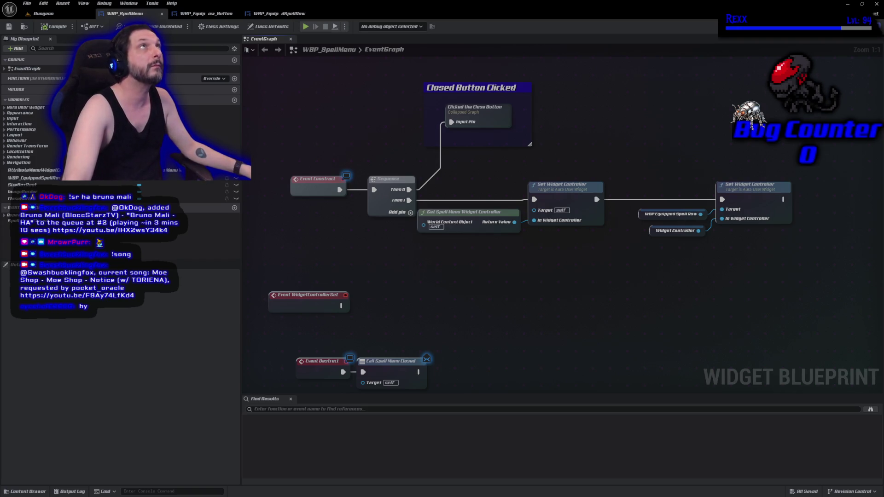
{"action": "left_click", "coordinate": [270, 19]}
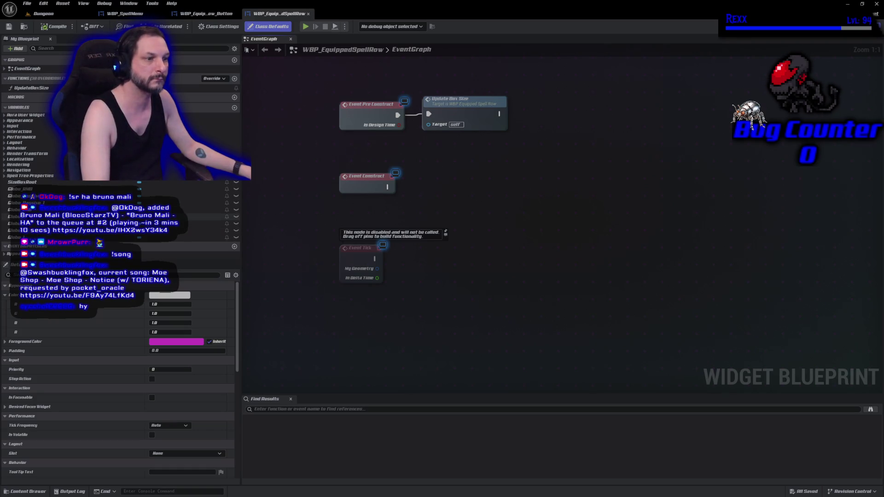
Add getter nodes for Globe_RMB, Globe_Passive_2, Globe_Passive_1 and Globe_LMB
{"action": "left_click", "coordinate": [16, 238]}
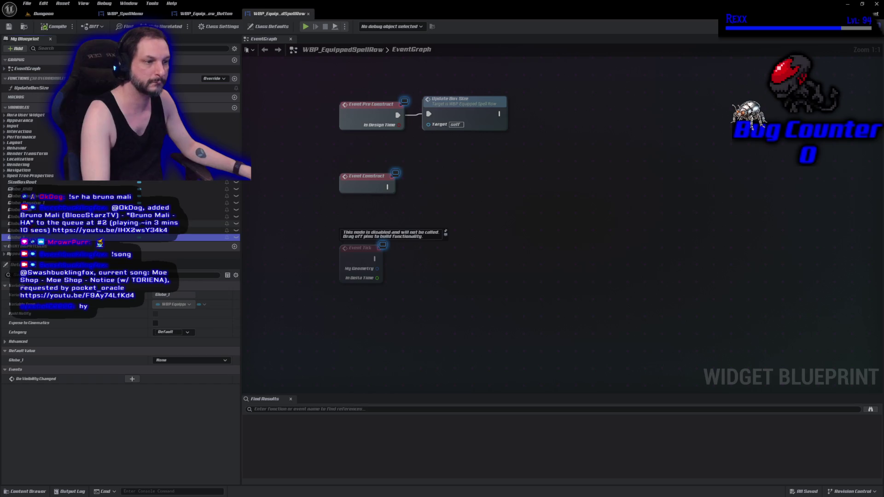
{"action": "left_click", "coordinate": [31, 189]}
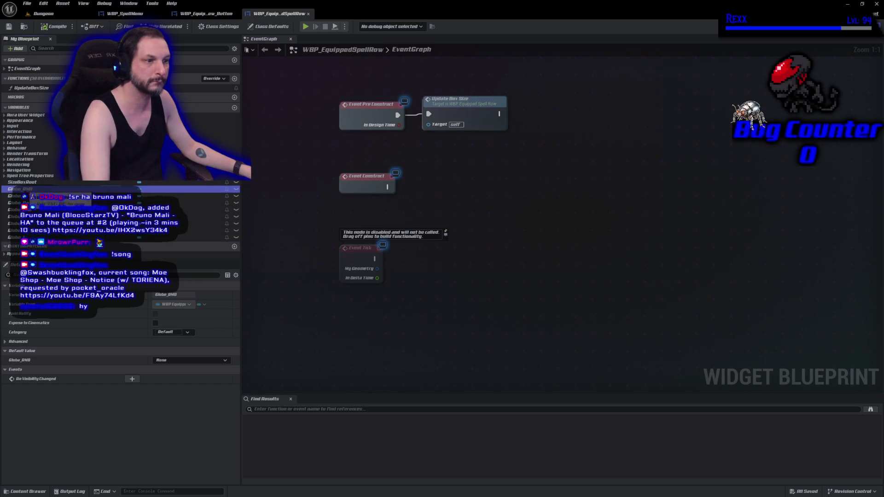
{"action": "mouse_move", "coordinate": [31, 189]}
{"action": "left_mouse_down"}
{"action": "mouse_move", "coordinate": [480, 240]}
{"action": "mouse_move", "coordinate": [510, 225]}
{"action": "left_mouse_up"}
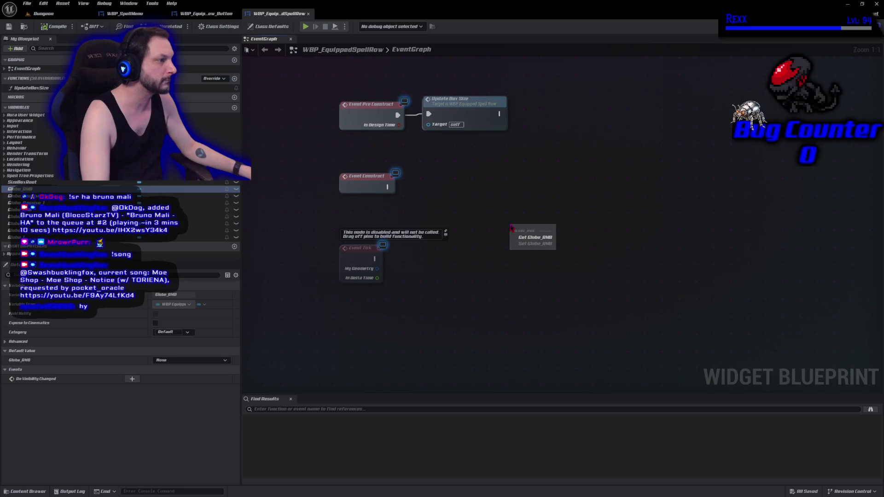
{"action": "left_click", "coordinate": [535, 237]}
{"action": "mouse_move", "coordinate": [16, 196]}
{"action": "left_mouse_down"}
{"action": "mouse_move", "coordinate": [364, 269]}
{"action": "mouse_move", "coordinate": [514, 257]}
{"action": "left_mouse_up"}
{"action": "left_click", "coordinate": [539, 269]}
{"action": "mouse_move", "coordinate": [23, 202]}
{"action": "left_mouse_down"}
{"action": "mouse_move", "coordinate": [484, 309]}
{"action": "mouse_move", "coordinate": [520, 284]}
{"action": "left_mouse_up"}
{"action": "left_click", "coordinate": [538, 293]}
{"action": "mouse_move", "coordinate": [18, 210]}
{"action": "left_mouse_down"}
{"action": "mouse_move", "coordinate": [161, 239]}
{"action": "mouse_move", "coordinate": [465, 276]}
{"action": "mouse_move", "coordinate": [510, 220]}
{"action": "left_mouse_up"}
{"action": "left_click", "coordinate": [535, 225]}
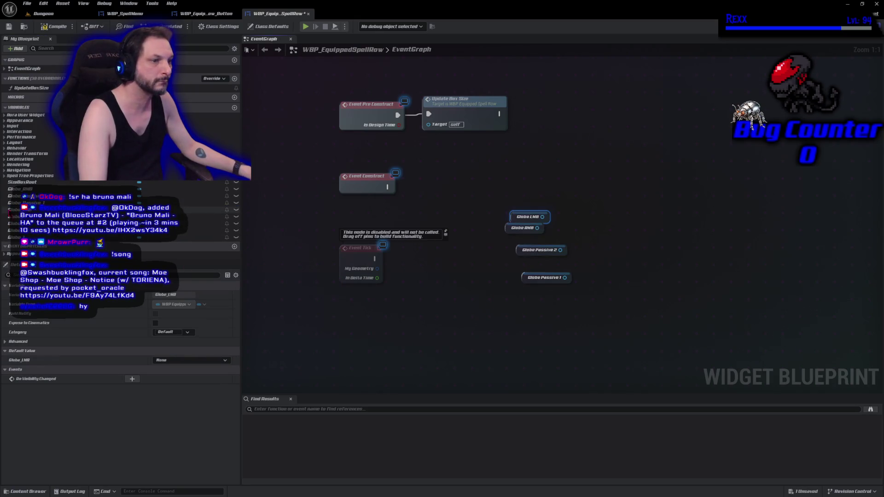
Add getter nodes for Globe_1, Globe_2, Globe_3 and Globe_4
{"action": "mouse_move", "coordinate": [19, 237]}
{"action": "left_mouse_down"}
{"action": "mouse_move", "coordinate": [502, 299]}
{"action": "mouse_move", "coordinate": [529, 295]}
{"action": "left_mouse_up"}
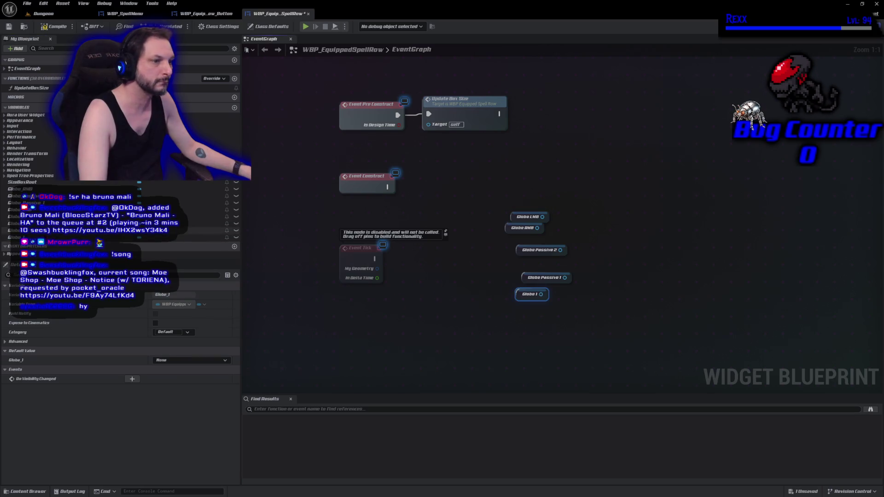
{"action": "left_click", "coordinate": [535, 297]}
{"action": "left_click_drag", "start_coordinate": [479, 323], "coordinate": [522, 307]}
{"action": "left_click", "coordinate": [537, 320]}
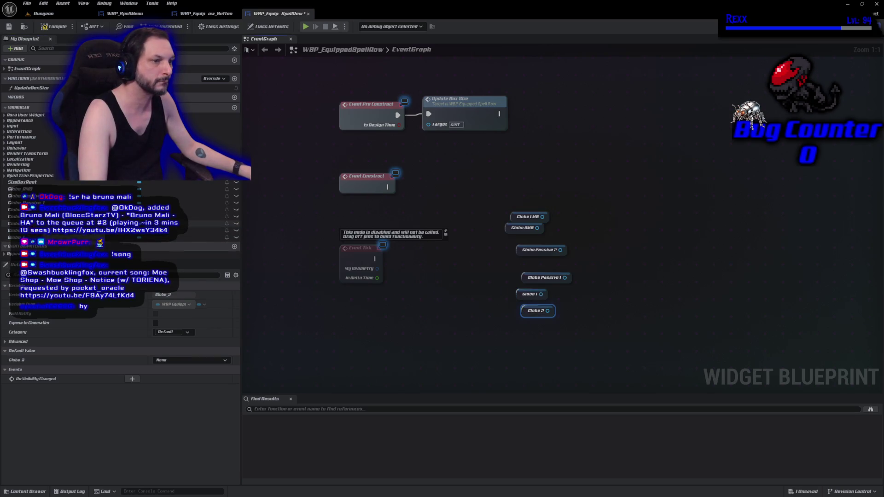
{"action": "left_click_drag", "start_coordinate": [19, 216], "coordinate": [548, 323]}
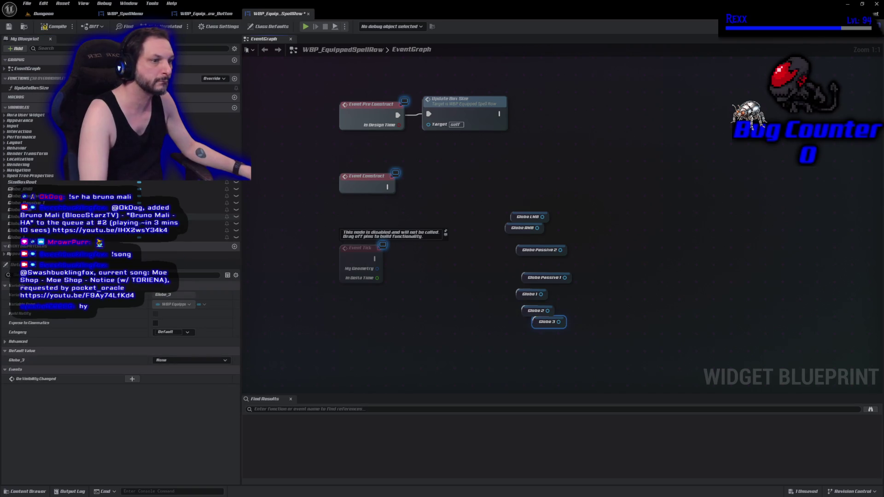
{"action": "left_click", "coordinate": [315, 302]}
{"action": "left_click_drag", "start_coordinate": [18, 224], "coordinate": [549, 338]}
Centre-align the eight globe getters into one column, undoing the vertical-middle alignment
{"action": "left_click_drag", "start_coordinate": [627, 350], "coordinate": [523, 203]}
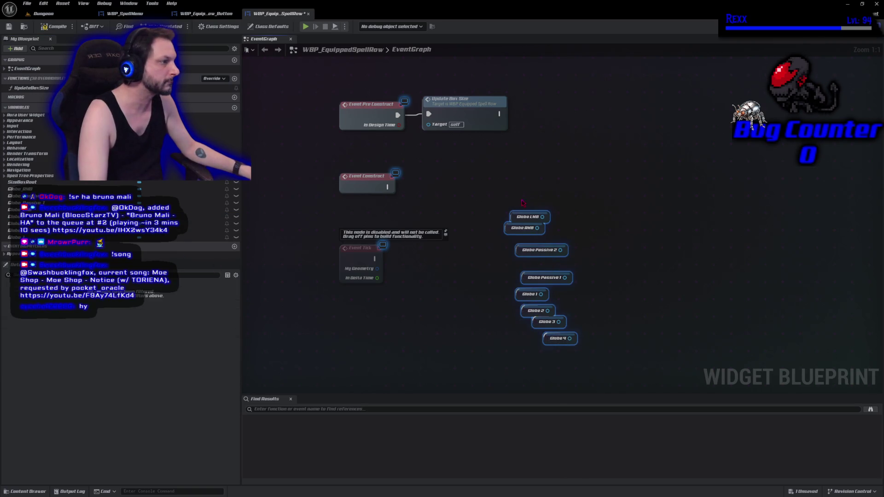
{"action": "right_click", "coordinate": [512, 236]}
{"action": "mouse_move", "coordinate": [539, 293]}
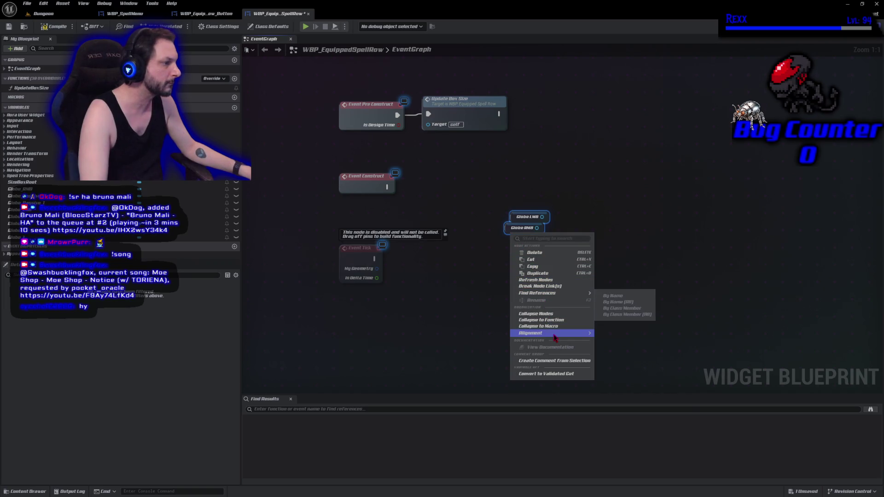
{"action": "mouse_move", "coordinate": [555, 333]}
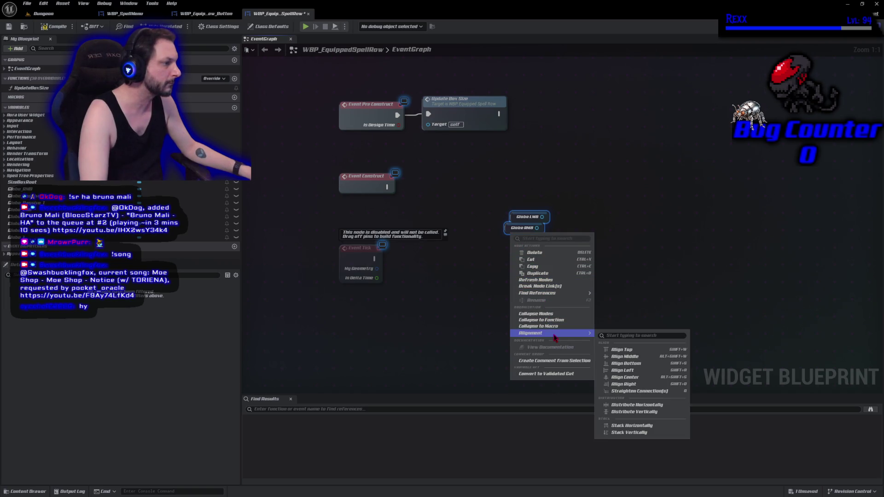
{"action": "left_click", "coordinate": [631, 378]}
{"action": "left_click", "coordinate": [577, 337]}
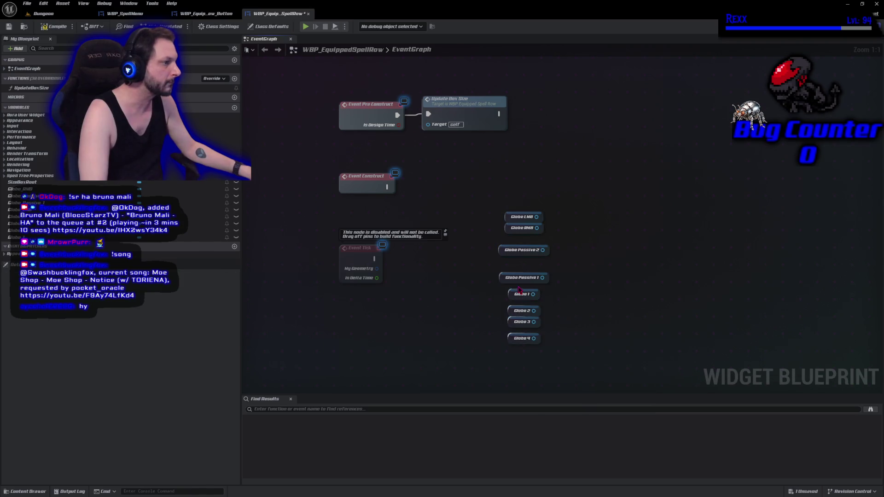
{"action": "mouse_move", "coordinate": [507, 199]}
{"action": "left_mouse_down"}
{"action": "mouse_move", "coordinate": [549, 285]}
{"action": "mouse_move", "coordinate": [551, 347]}
{"action": "left_mouse_up"}
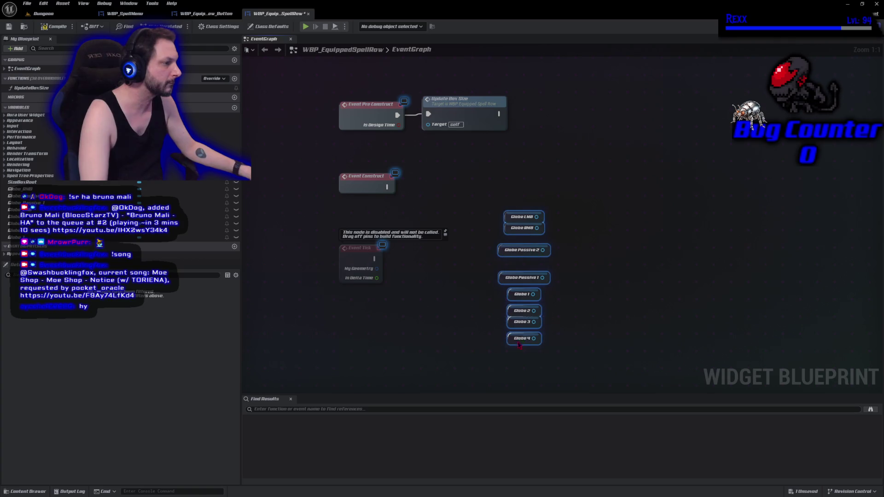
{"action": "right_click", "coordinate": [510, 341]}
{"action": "mouse_move", "coordinate": [571, 441]}
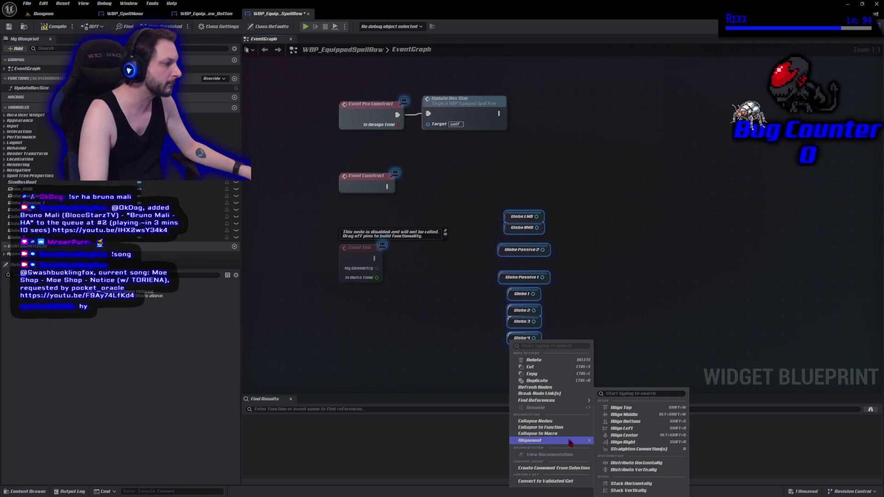
{"action": "left_click", "coordinate": [626, 422]}
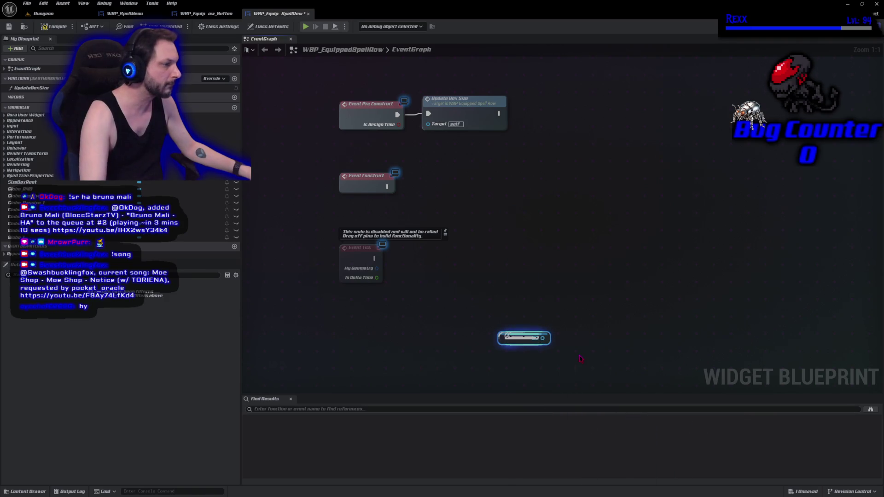
{"action": "key", "text": "ctrl+z"}
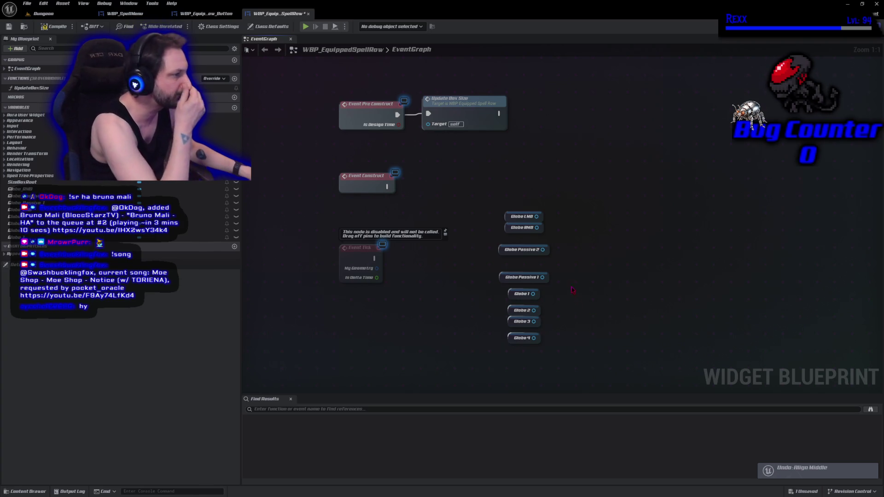
Create a Set Widget Controller node targeting Globe LMB
{"action": "left_click_drag", "start_coordinate": [502, 283], "coordinate": [502, 271]}
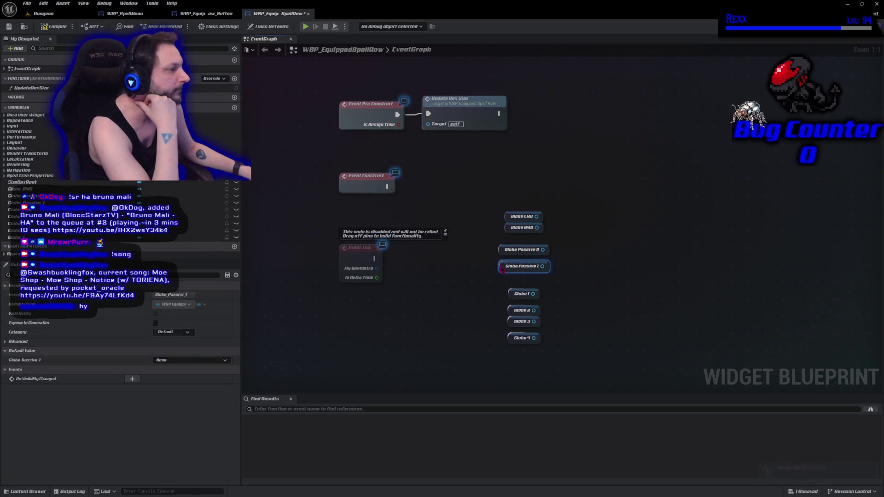
{"action": "left_click_drag", "start_coordinate": [537, 228], "coordinate": [562, 206]}
{"action": "type", "text": "set widget control"}
{"action": "key", "text": "Return"}
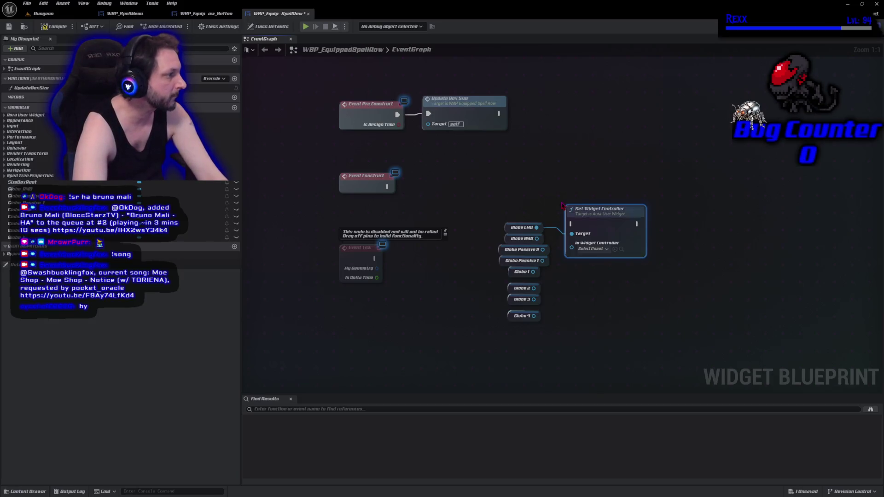
{"action": "left_click_drag", "start_coordinate": [606, 212], "coordinate": [667, 201]}
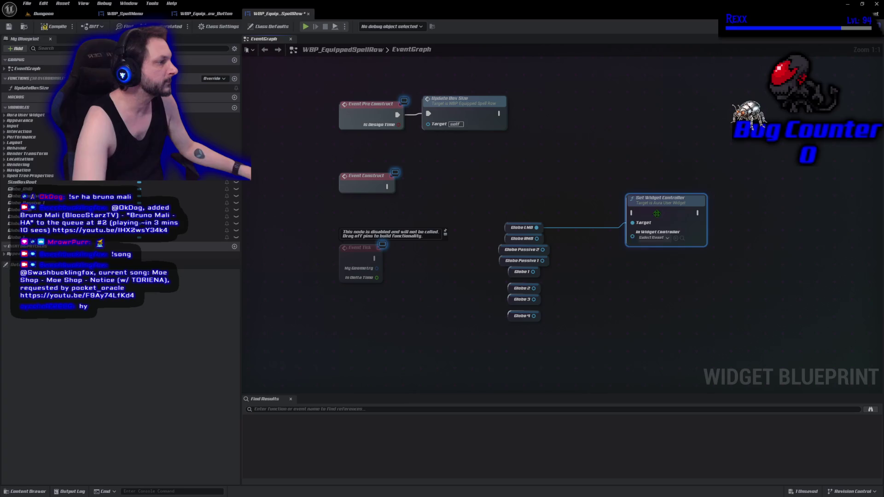
Feed the row's own Widget Controller getter into the setter's Widget Controller input
{"action": "right_click", "coordinate": [584, 257]}
{"action": "type", "text": "get"}
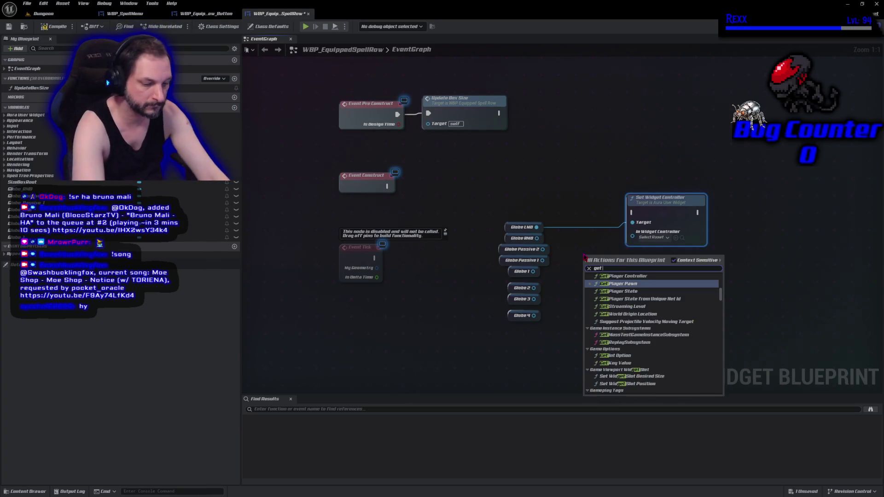
{"action": "type", "text": " widget controller"}
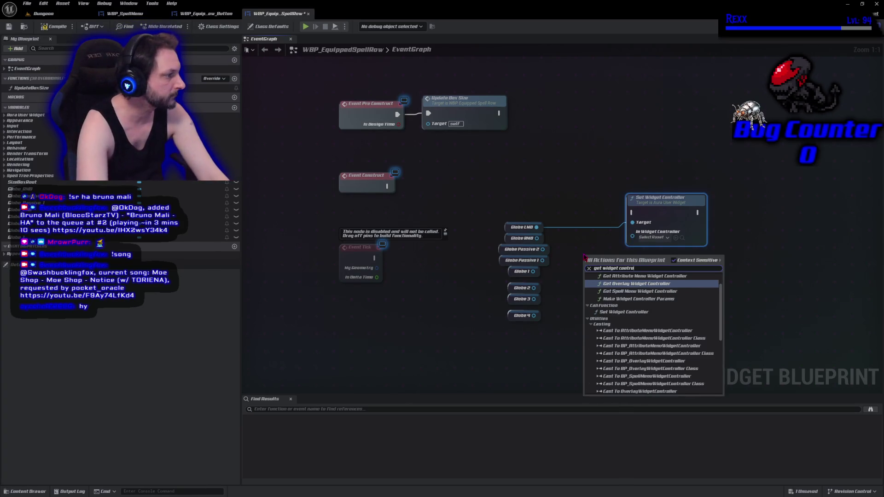
{"action": "key", "text": "Up"}
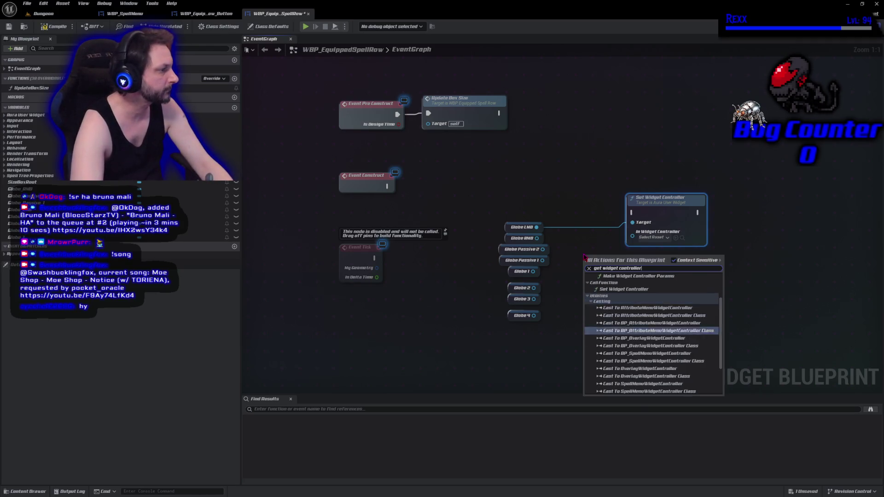
{"action": "key", "text": "Return"}
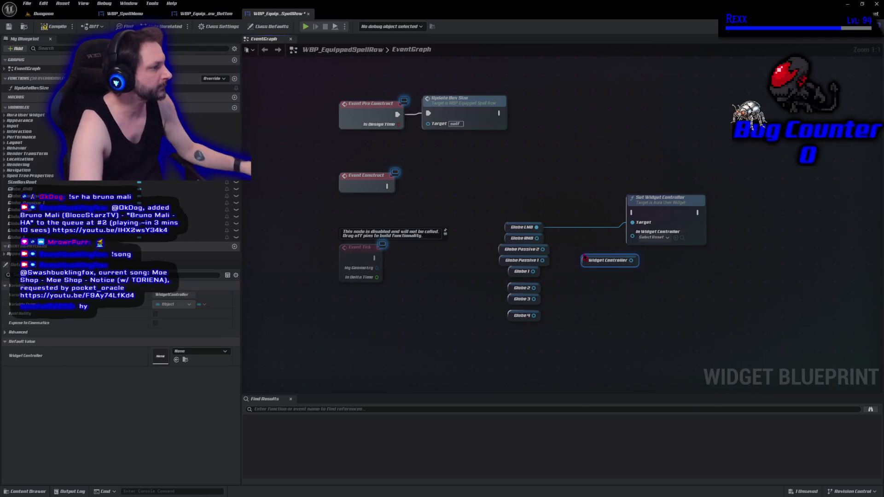
{"action": "mouse_move", "coordinate": [586, 257]}
{"action": "left_mouse_down"}
{"action": "mouse_move", "coordinate": [569, 238]}
{"action": "mouse_move", "coordinate": [633, 232]}
{"action": "left_mouse_up"}
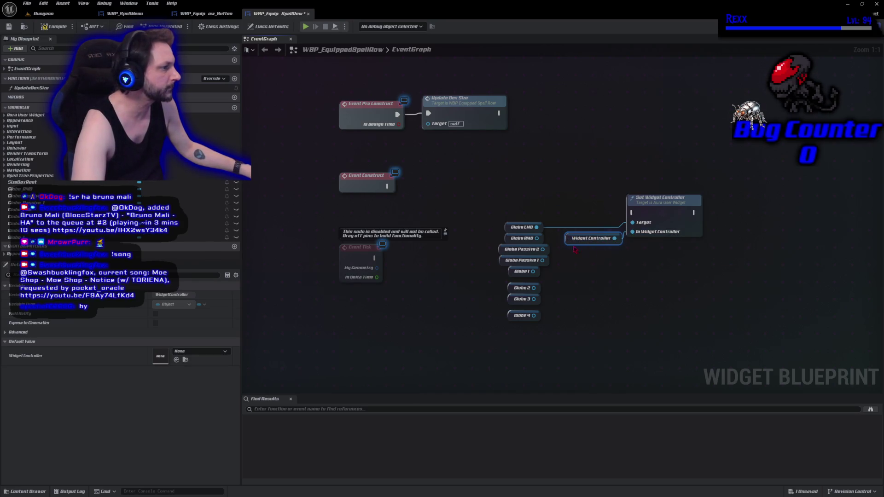
Wire Globe RMB, both Passive globes and Globes 1–4 into the setter's Target
{"action": "mouse_move", "coordinate": [540, 238]}
{"action": "left_mouse_down"}
{"action": "mouse_move", "coordinate": [608, 236]}
{"action": "mouse_move", "coordinate": [633, 222]}
{"action": "left_mouse_up"}
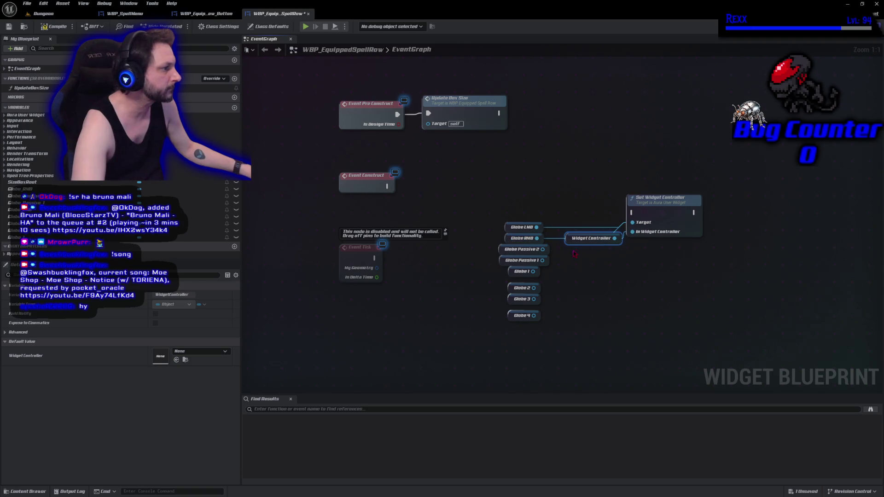
{"action": "mouse_move", "coordinate": [544, 250]}
{"action": "left_mouse_down"}
{"action": "mouse_move", "coordinate": [622, 235]}
{"action": "mouse_move", "coordinate": [633, 222]}
{"action": "left_mouse_up"}
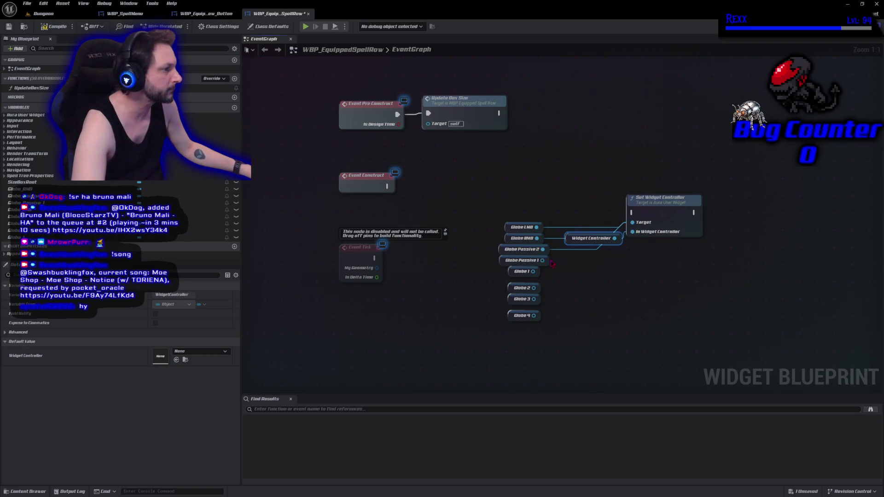
{"action": "left_click_drag", "start_coordinate": [544, 260], "coordinate": [632, 223]}
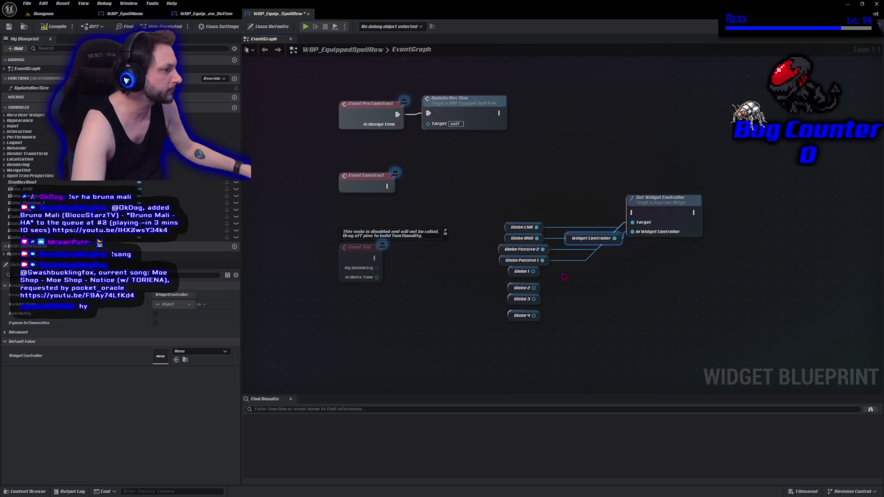
{"action": "mouse_move", "coordinate": [534, 272]}
{"action": "left_mouse_down"}
{"action": "mouse_move", "coordinate": [608, 243]}
{"action": "mouse_move", "coordinate": [633, 223]}
{"action": "left_mouse_up"}
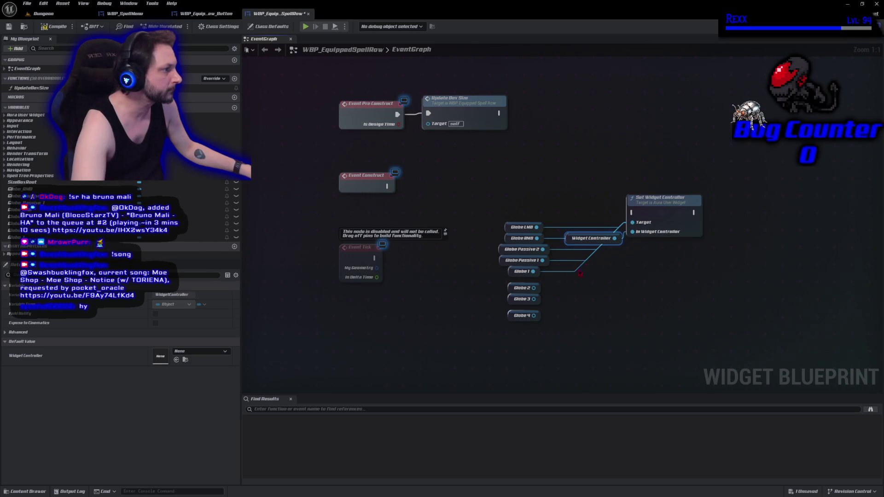
{"action": "left_click_drag", "start_coordinate": [534, 288], "coordinate": [625, 233]}
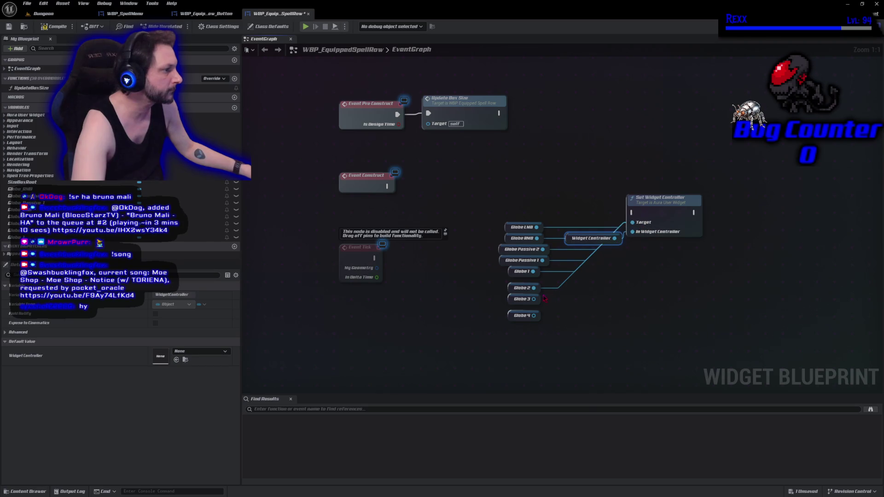
{"action": "left_click_drag", "start_coordinate": [534, 300], "coordinate": [629, 225]}
{"action": "left_click_drag", "start_coordinate": [535, 316], "coordinate": [633, 222]}
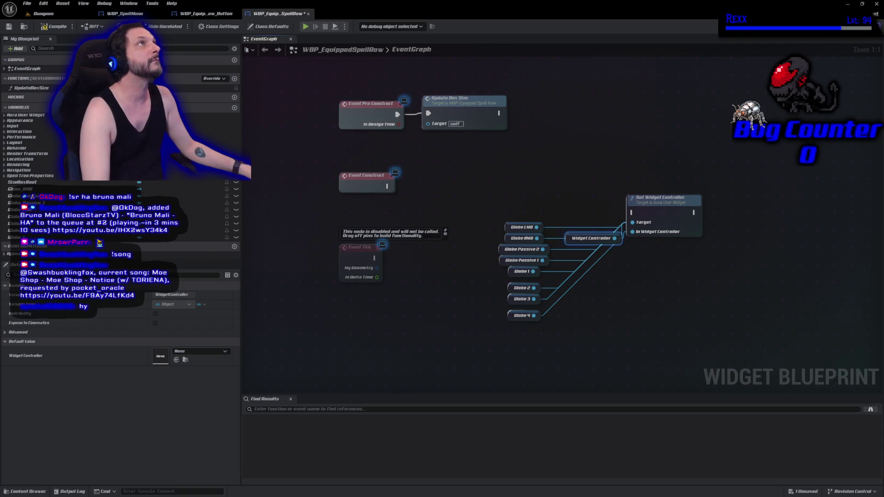
Add Event WidgetControllerSet and wire its exec into the globes' Set Widget Controller node
{"action": "right_click", "coordinate": [340, 324]}
{"action": "type", "text": "event widget"}
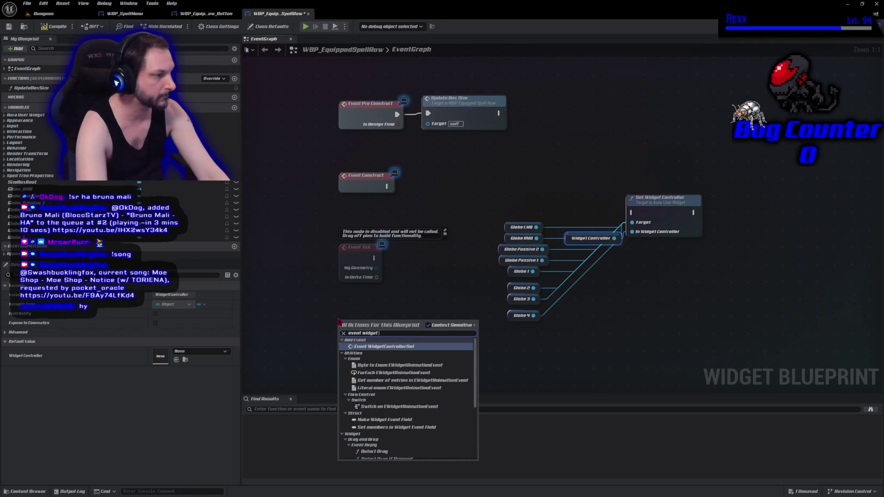
{"action": "left_click", "coordinate": [364, 346]}
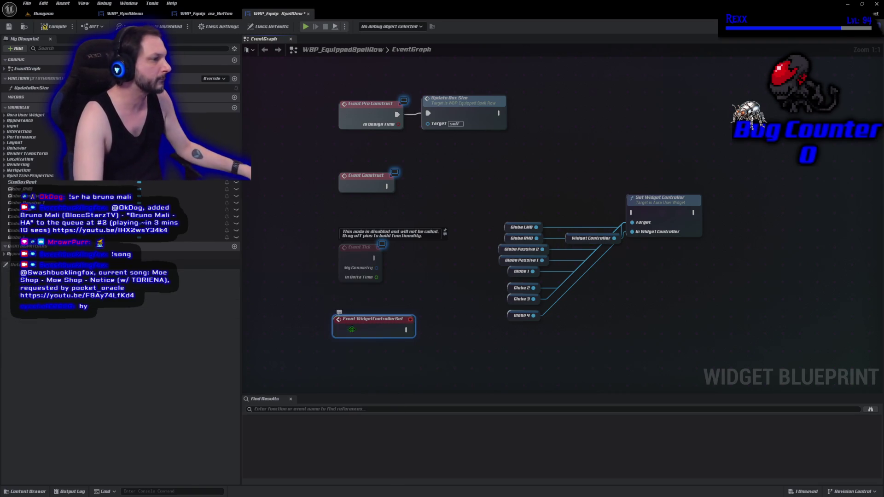
{"action": "mouse_move", "coordinate": [498, 338]}
{"action": "left_mouse_down"}
{"action": "mouse_move", "coordinate": [681, 156]}
{"action": "mouse_move", "coordinate": [657, 380]}
{"action": "mouse_move", "coordinate": [434, 346]}
{"action": "mouse_move", "coordinate": [491, 340]}
{"action": "mouse_move", "coordinate": [471, 330]}
{"action": "left_mouse_up"}
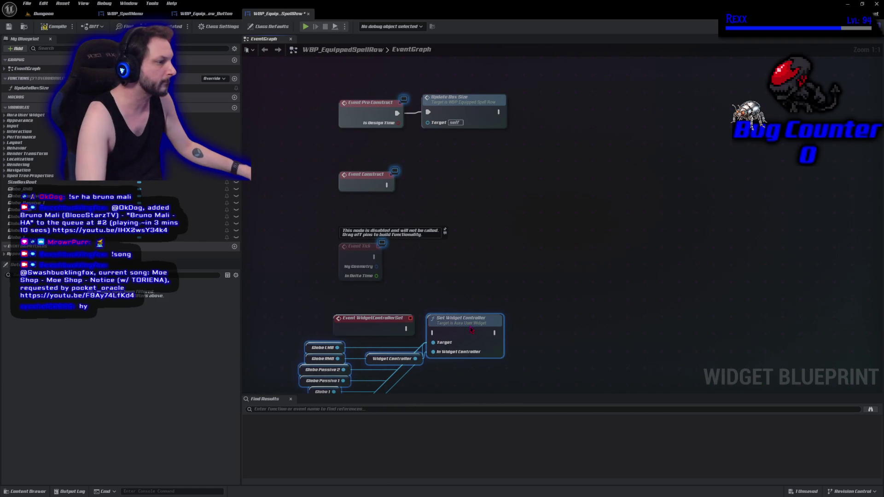
{"action": "mouse_move", "coordinate": [406, 329]}
{"action": "left_mouse_down"}
{"action": "mouse_move", "coordinate": [453, 328]}
{"action": "mouse_move", "coordinate": [441, 199]}
{"action": "mouse_move", "coordinate": [469, 188]}
{"action": "left_mouse_up"}
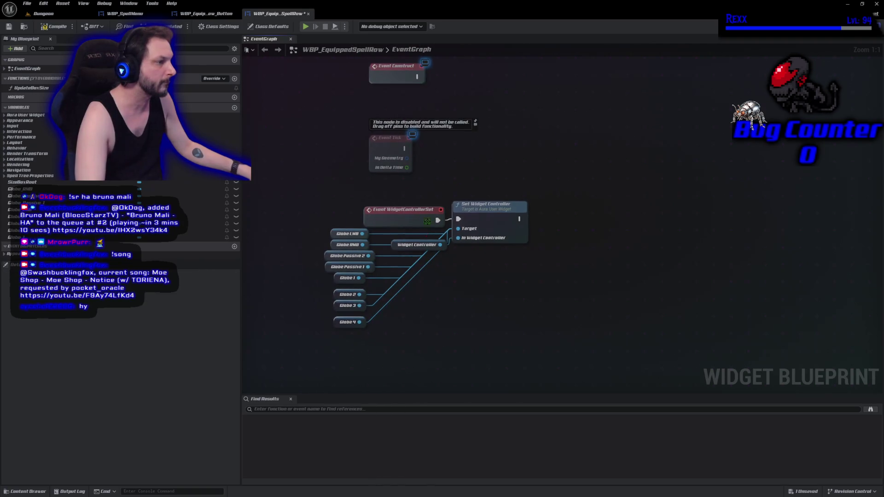
{"action": "left_click", "coordinate": [395, 246]}
{"action": "double_click", "coordinate": [394, 246]}
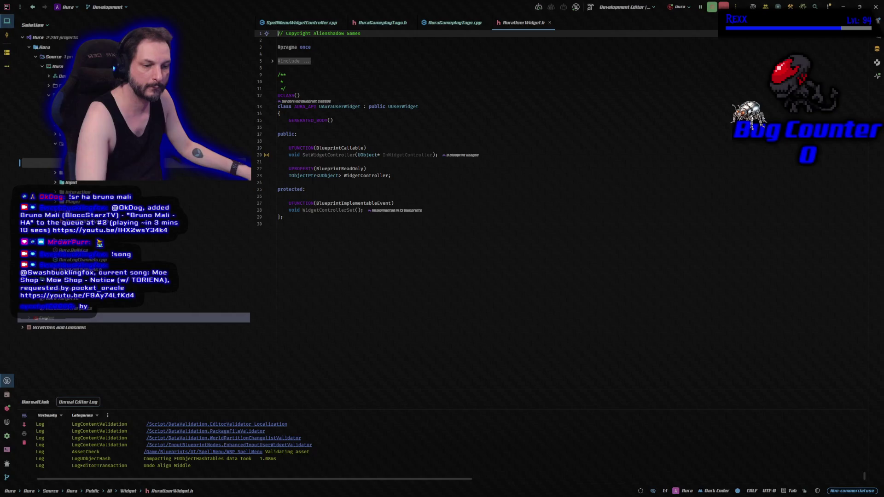
{"action": "key", "text": "alt+Tab"}
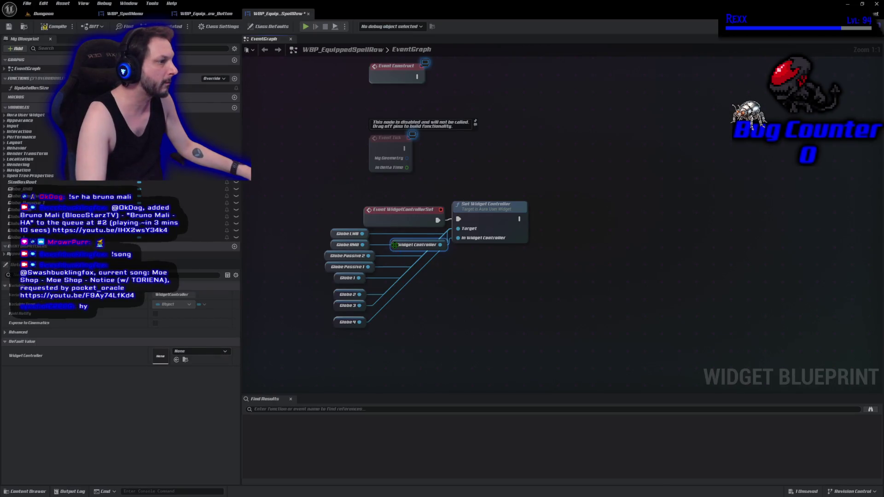
Place the Widget Controller getter below Globe 4 and save WBP_EquippedSpellRow
{"action": "mouse_move", "coordinate": [394, 245]}
{"action": "left_mouse_down"}
{"action": "mouse_move", "coordinate": [395, 340]}
{"action": "mouse_move", "coordinate": [317, 340]}
{"action": "left_mouse_up"}
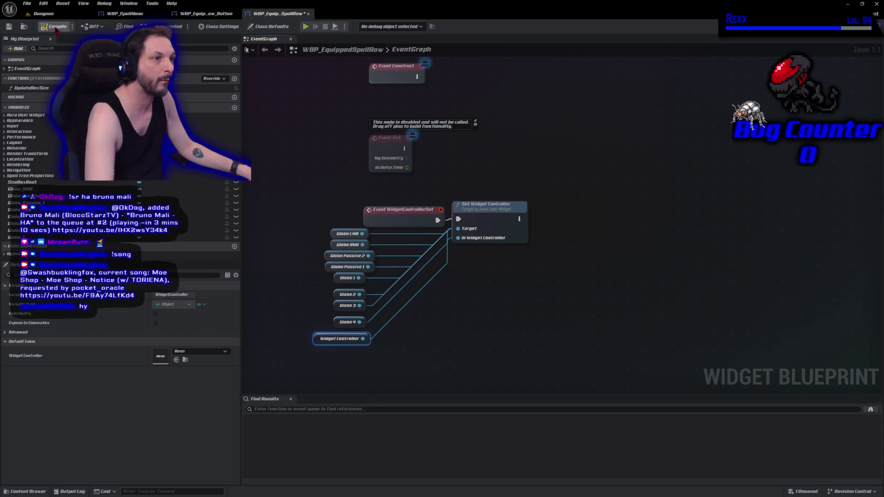
{"action": "key", "text": "ctrl+s"}
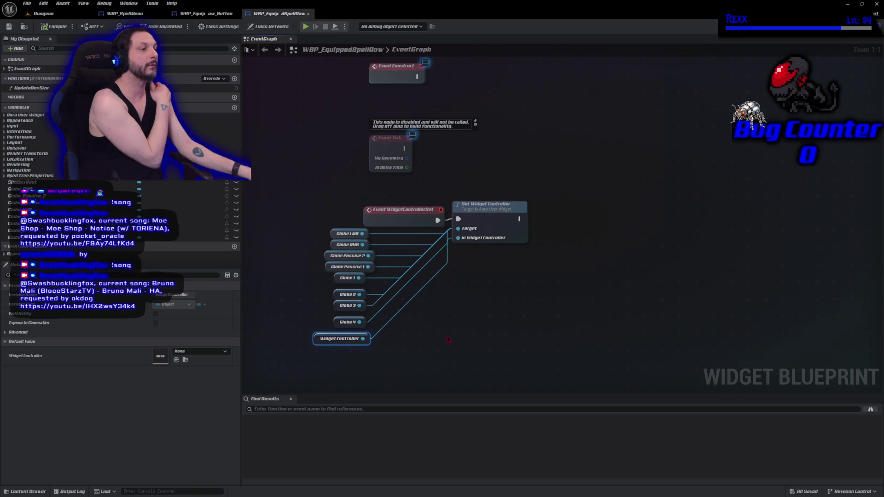
{"action": "mouse_move", "coordinate": [539, 366]}
{"action": "left_mouse_down"}
{"action": "mouse_move", "coordinate": [322, 251]}
{"action": "mouse_move", "coordinate": [310, 200]}
{"action": "mouse_move", "coordinate": [308, 239]}
{"action": "left_mouse_up"}
Try collapsing the globe nodes into a graph, then undo back to the original nodes
{"action": "right_click", "coordinate": [497, 224]}
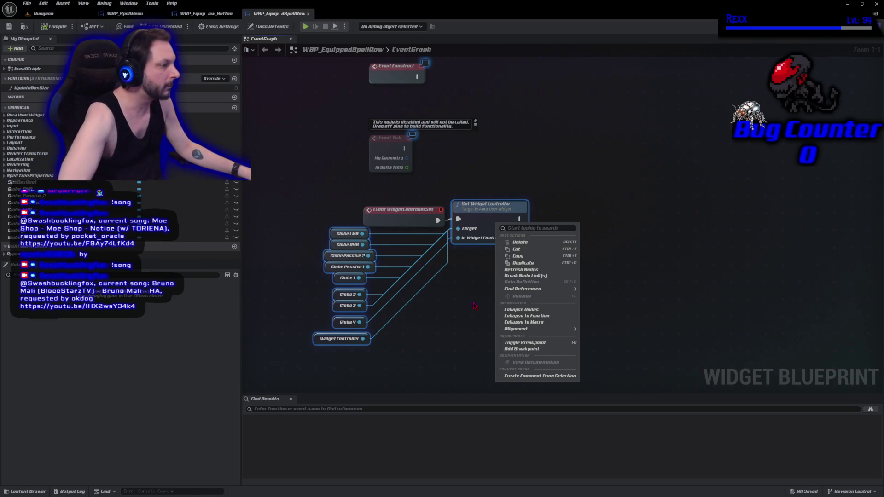
{"action": "left_click", "coordinate": [523, 309]}
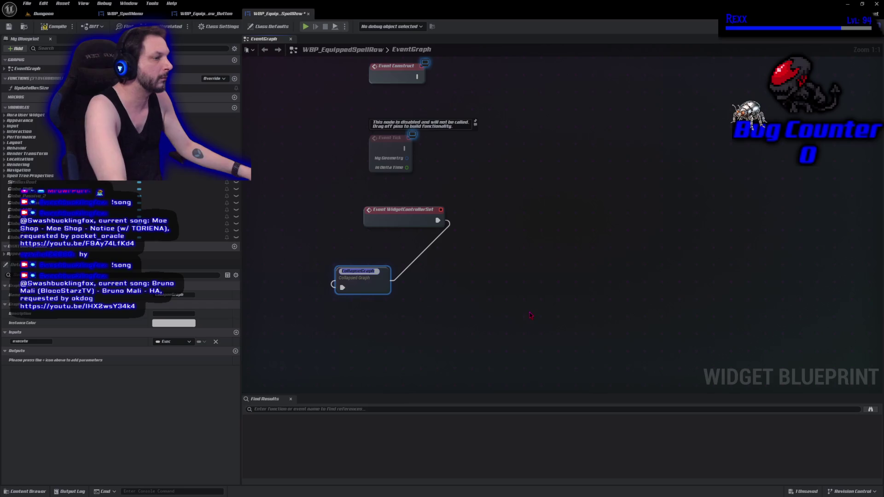
{"action": "left_click", "coordinate": [493, 307]}
{"action": "key", "text": "ctrl+z"}
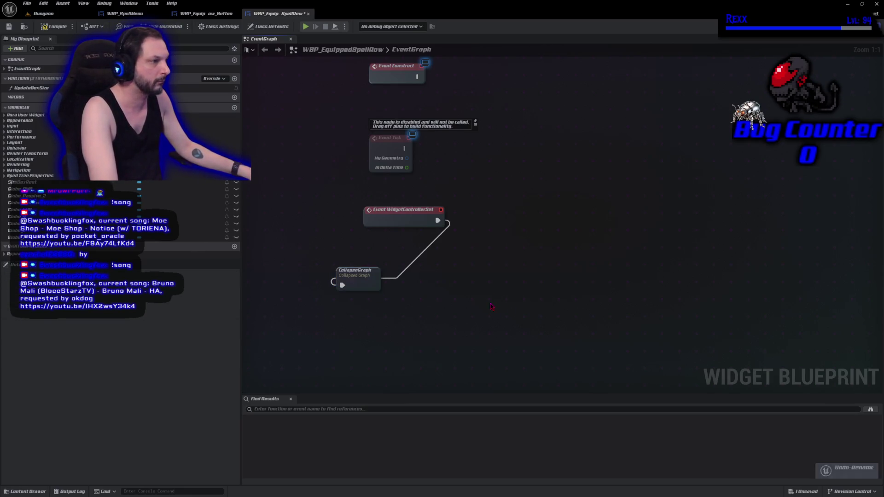
{"action": "key", "text": "ctrl+z"}
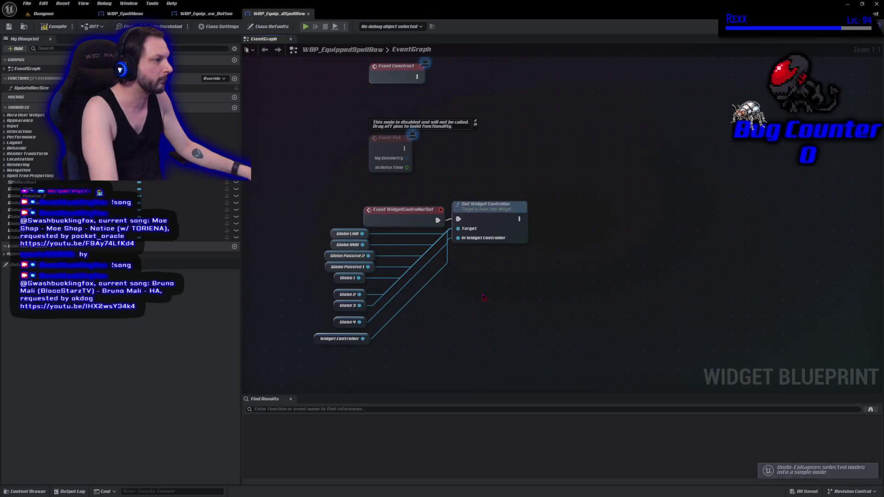
Collapse the globe, getter and setter nodes into a Set Widget Controllers function and save
{"action": "left_click_drag", "start_coordinate": [545, 367], "coordinate": [323, 236]}
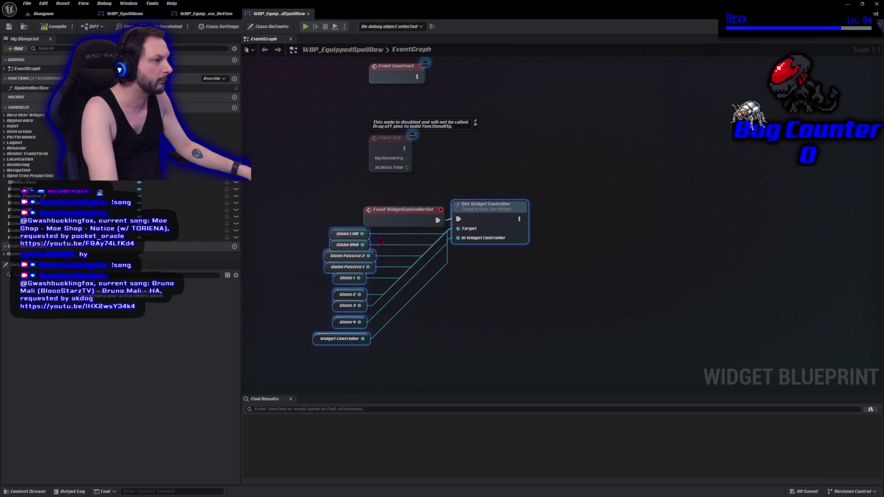
{"action": "right_click", "coordinate": [490, 202]}
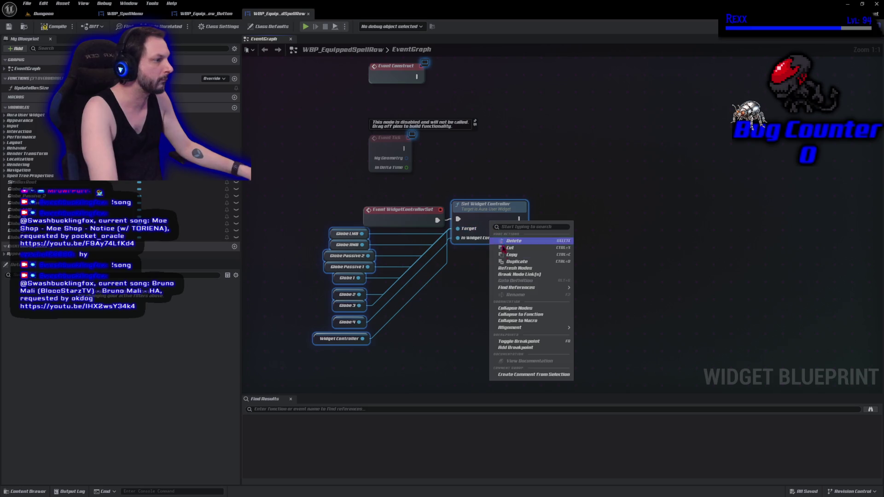
{"action": "left_click", "coordinate": [524, 317]}
{"action": "type", "text": "SetWidgetCont"}
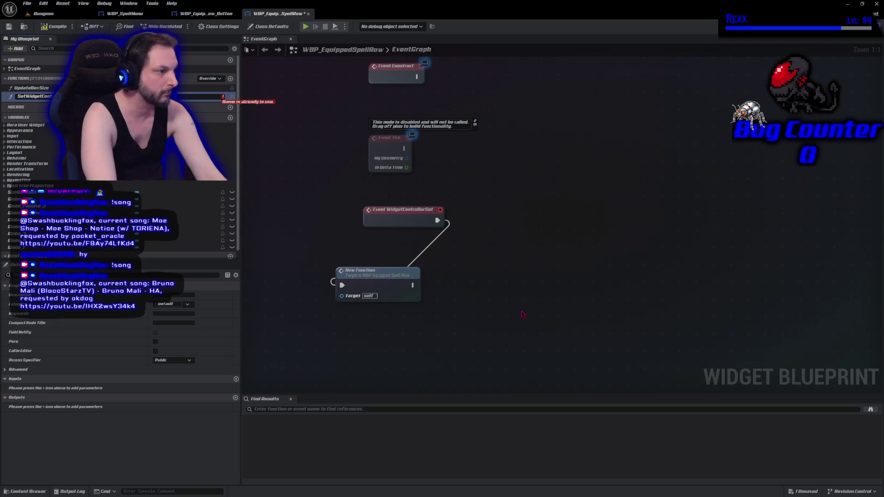
{"action": "key", "text": "Return"}
{"action": "mouse_move", "coordinate": [377, 280]}
{"action": "left_mouse_down"}
{"action": "mouse_move", "coordinate": [425, 275]}
{"action": "mouse_move", "coordinate": [492, 213]}
{"action": "left_mouse_up"}
{"action": "key", "text": "ctrl+s"}
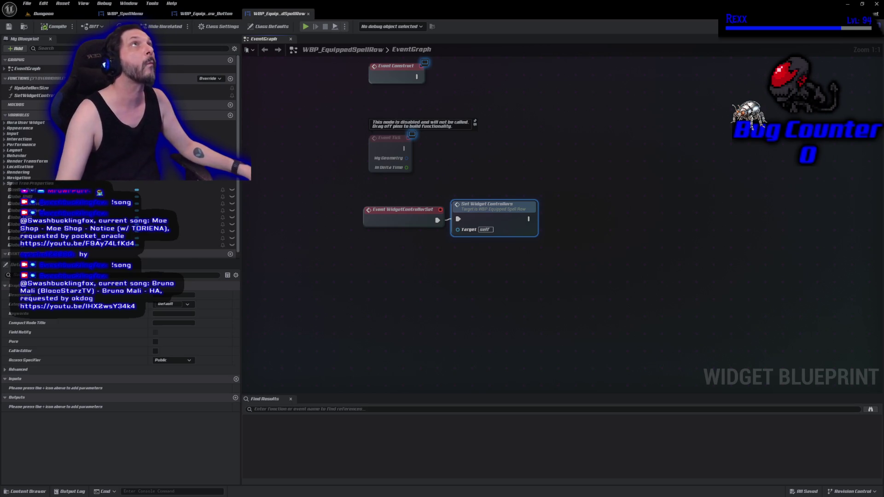
{"action": "left_click", "coordinate": [191, 15]}
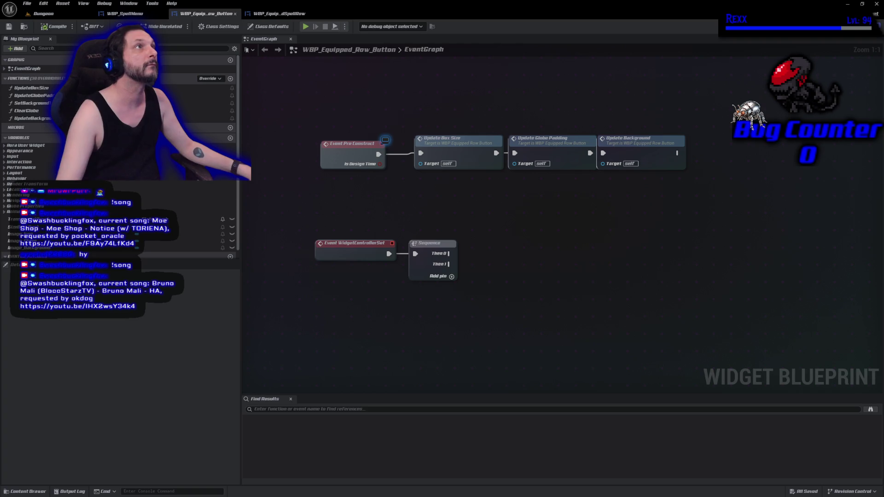
Add a Get Widget Controller node and delete the old Sequence node
{"action": "right_click", "coordinate": [456, 327]}
{"action": "type", "text": "get we"}
{"action": "key", "text": "BackSpace"}
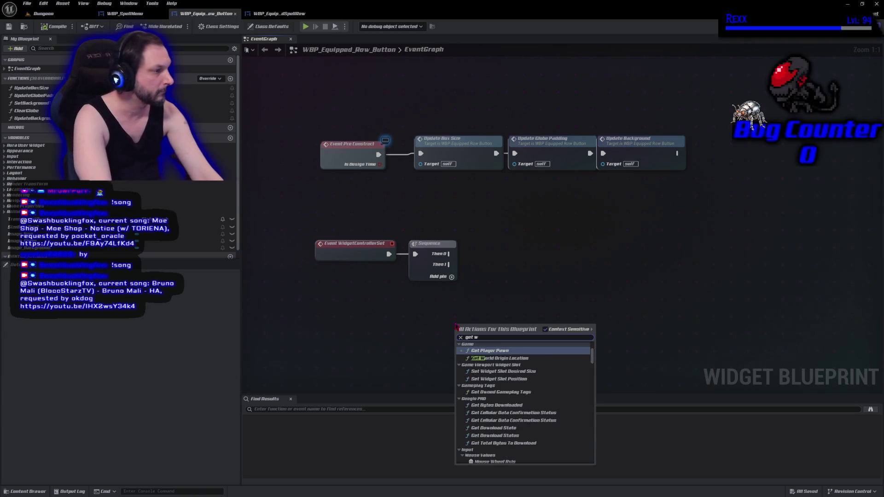
{"action": "type", "text": "idget controller"}
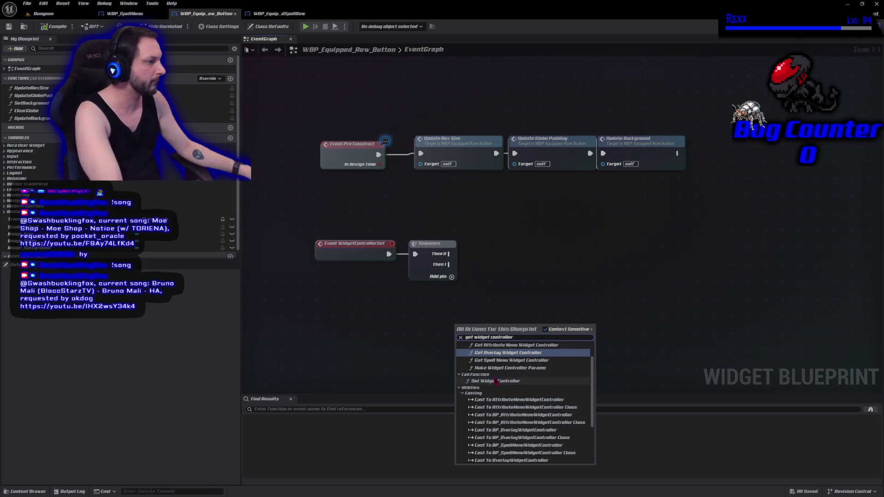
{"action": "scroll", "coordinate": [506, 382], "scroll_direction": "down", "scroll_amount": 5}
{"action": "left_click", "coordinate": [501, 461]}
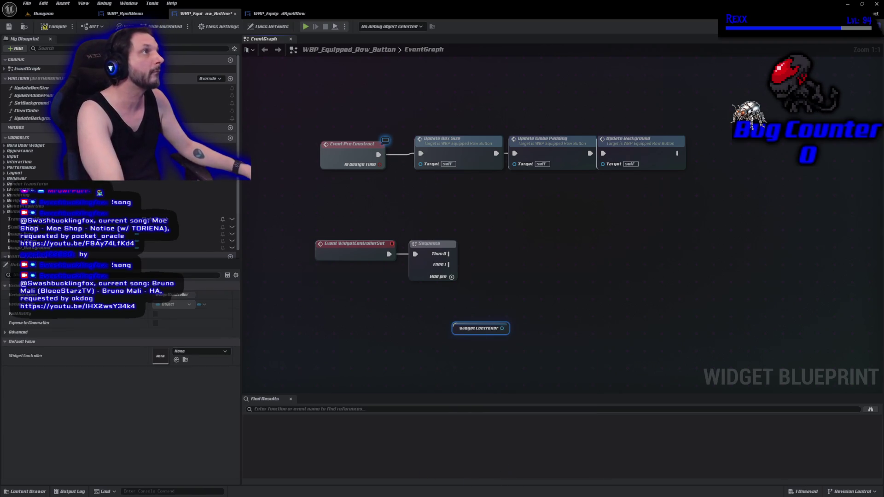
{"action": "left_click", "coordinate": [423, 244]}
{"action": "key", "text": "Delete"}
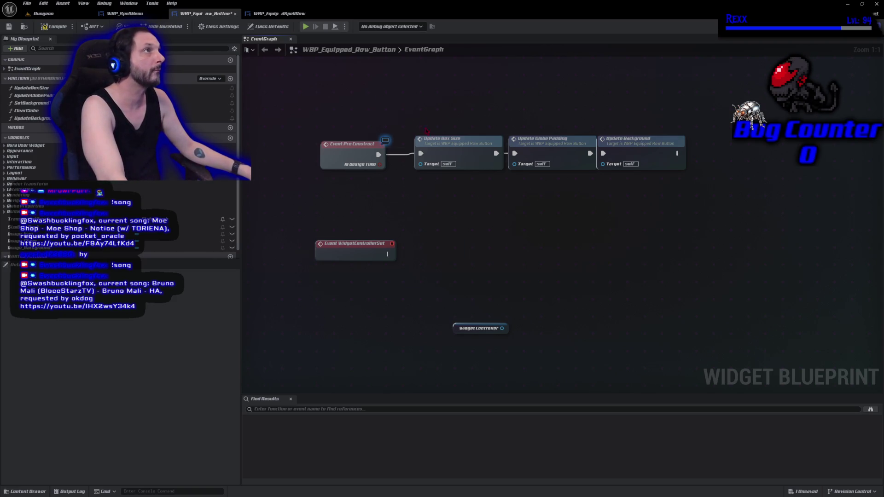
Cast the controller to SpellMenuWidgetController on the event and promote the result to a variable
{"action": "left_click_drag", "start_coordinate": [502, 328], "coordinate": [533, 309]}
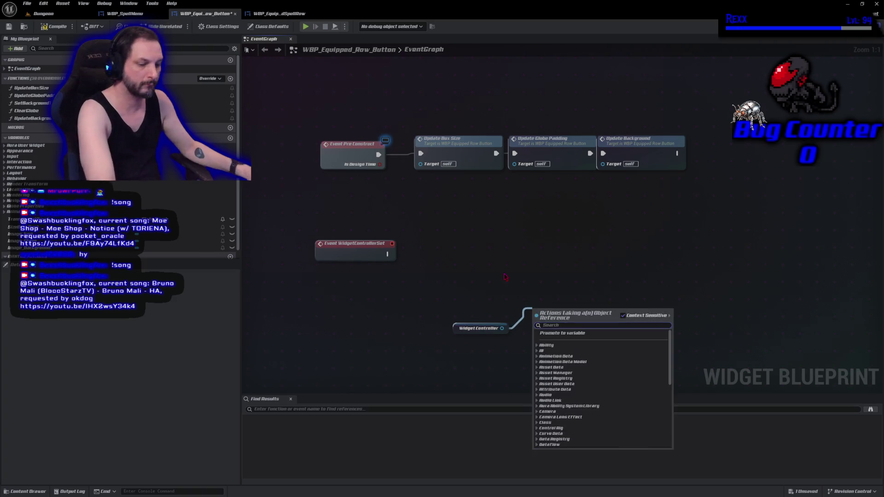
{"action": "type", "text": "cast to spell men"}
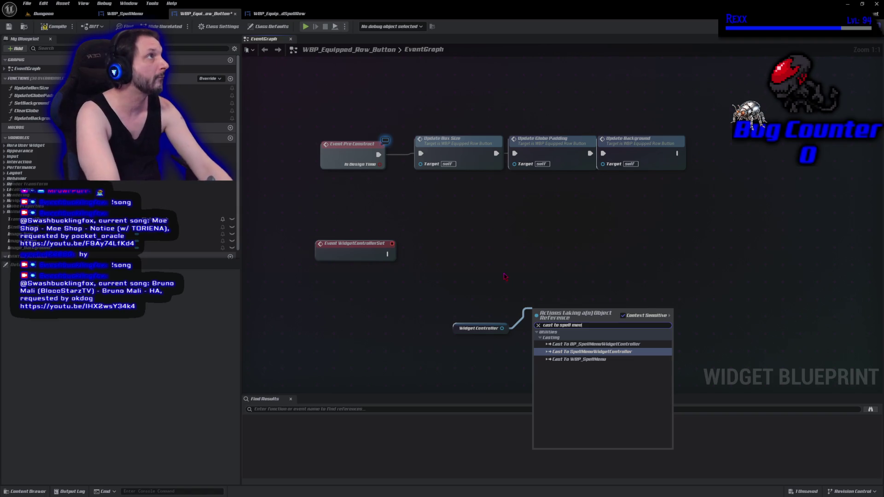
{"action": "key", "text": "Return"}
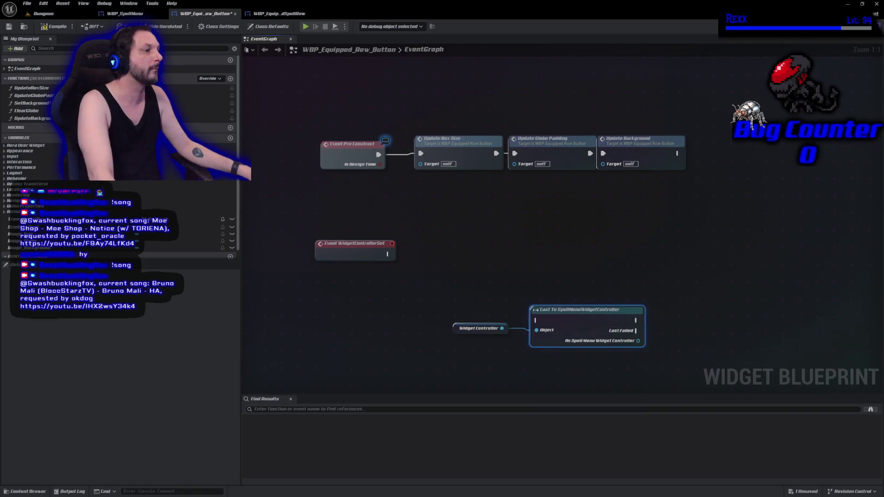
{"action": "mouse_move", "coordinate": [389, 255]}
{"action": "left_mouse_down"}
{"action": "mouse_move", "coordinate": [506, 282]}
{"action": "mouse_move", "coordinate": [537, 320]}
{"action": "left_mouse_up"}
{"action": "mouse_move", "coordinate": [433, 306]}
{"action": "left_mouse_down"}
{"action": "mouse_move", "coordinate": [548, 337]}
{"action": "mouse_move", "coordinate": [523, 248]}
{"action": "left_mouse_up"}
{"action": "mouse_move", "coordinate": [600, 269]}
{"action": "left_mouse_down"}
{"action": "mouse_move", "coordinate": [607, 274]}
{"action": "mouse_move", "coordinate": [639, 243]}
{"action": "left_mouse_up"}
{"action": "left_click", "coordinate": [642, 292]}
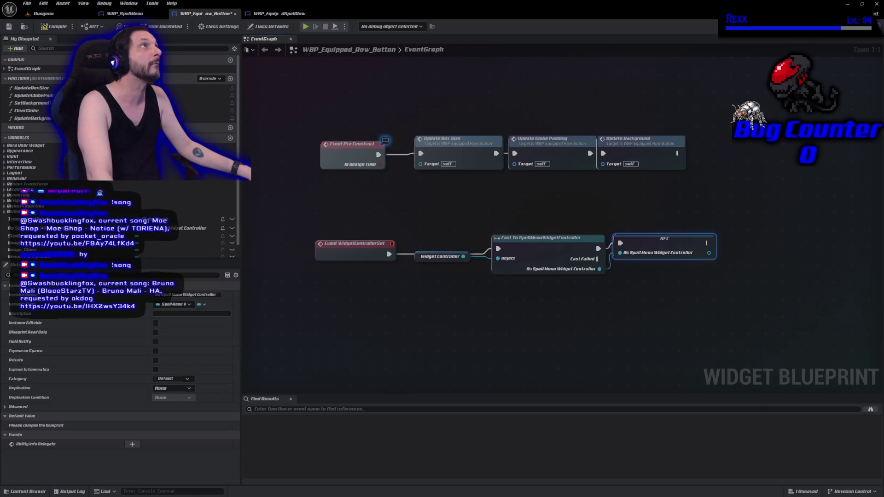
{"action": "left_click_drag", "start_coordinate": [406, 231], "coordinate": [737, 313]}
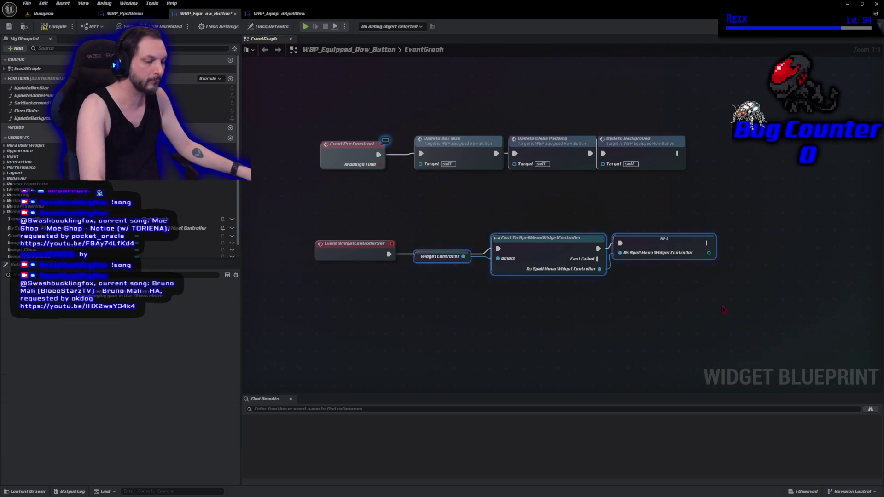
{"action": "type", "text": "cSet Spell Me"}
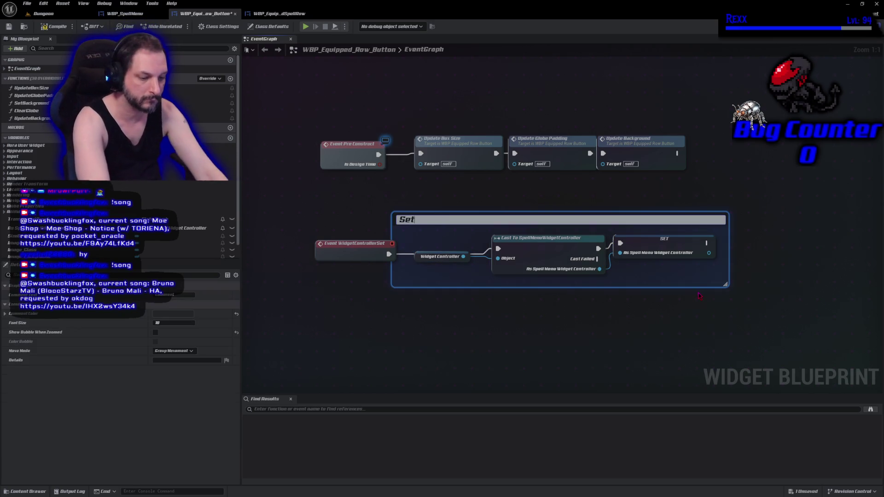
{"action": "type", "text": "nu"}
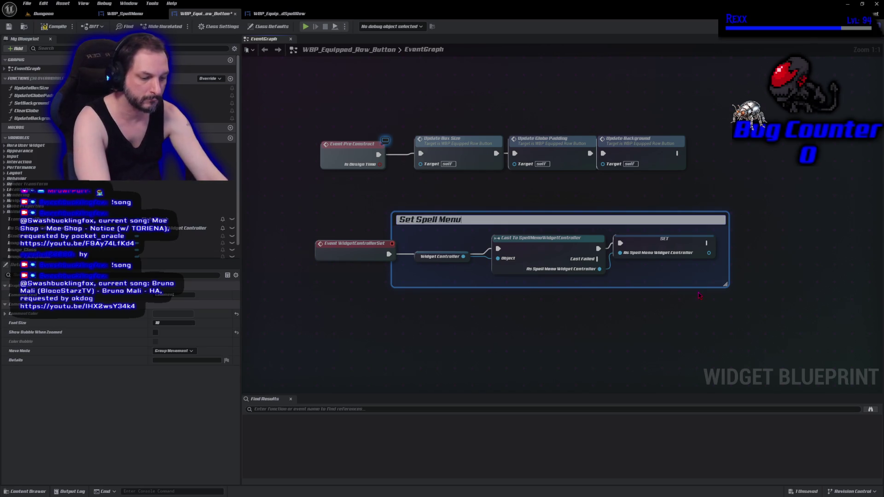
{"action": "type", "text": " Widget Cont"}
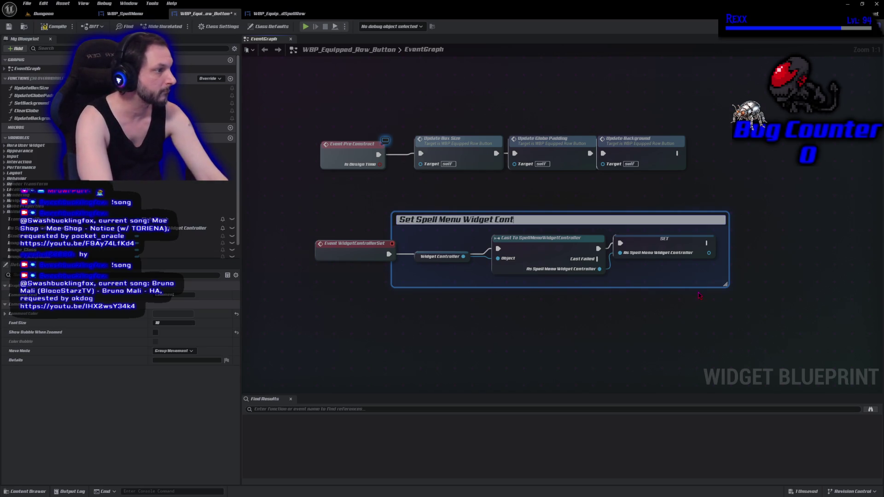
{"action": "type", "text": "roller"}
Title the comment 'Set Spell Menu Widget Controller' and insert a Sequence after the event
{"action": "key", "text": "Return"}
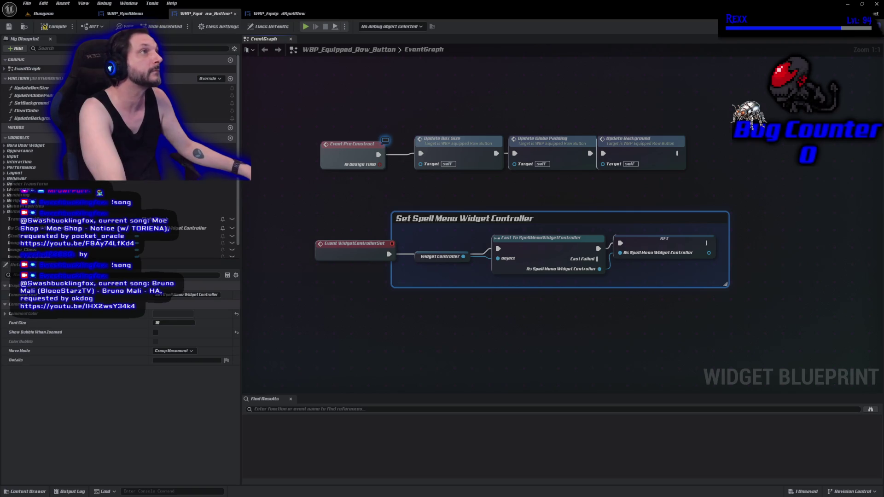
{"action": "mouse_move", "coordinate": [372, 256]}
{"action": "left_mouse_down"}
{"action": "mouse_move", "coordinate": [299, 250]}
{"action": "mouse_move", "coordinate": [348, 247]}
{"action": "left_mouse_up"}
{"action": "type", "text": "seq"}
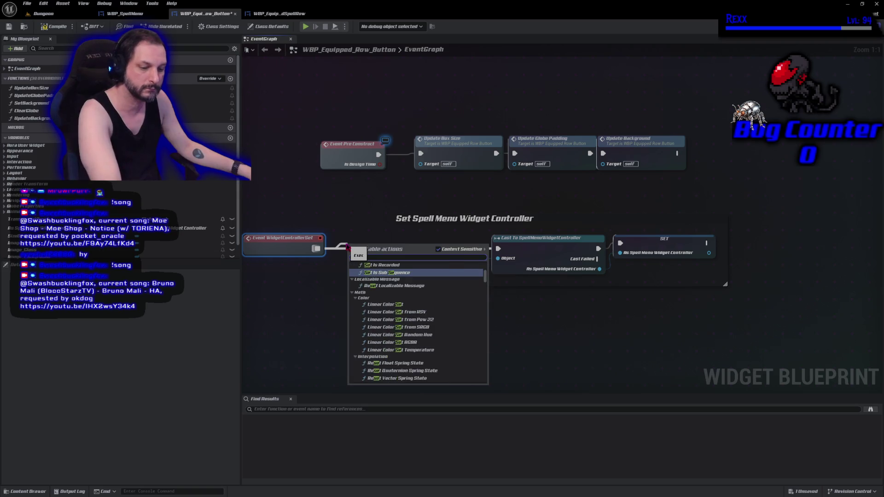
{"action": "left_click", "coordinate": [373, 273]}
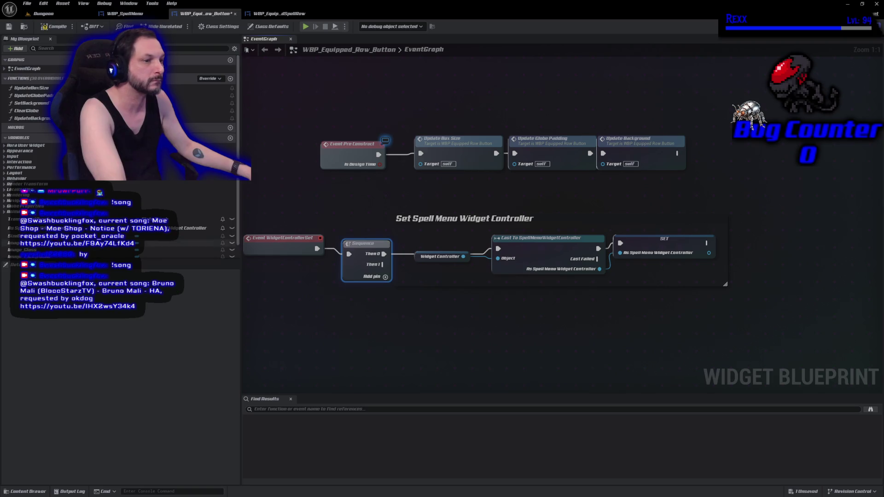
Add a getter for the As Spell Menu Widget Controller variable
{"action": "left_click", "coordinate": [194, 228]}
{"action": "mouse_move", "coordinate": [194, 228]}
{"action": "left_mouse_down"}
{"action": "mouse_move", "coordinate": [332, 323]}
{"action": "mouse_move", "coordinate": [328, 317]}
{"action": "left_mouse_up"}
{"action": "left_click", "coordinate": [352, 329]}
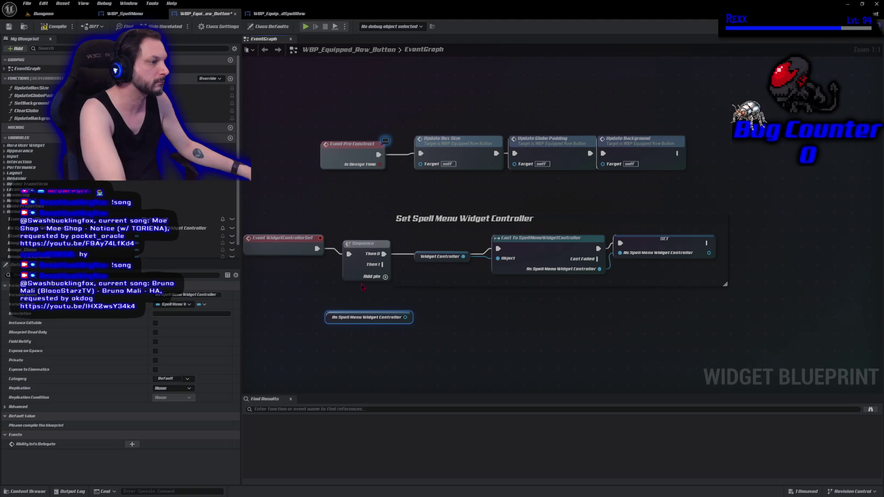
{"action": "left_click_drag", "start_coordinate": [352, 279], "coordinate": [340, 278]}
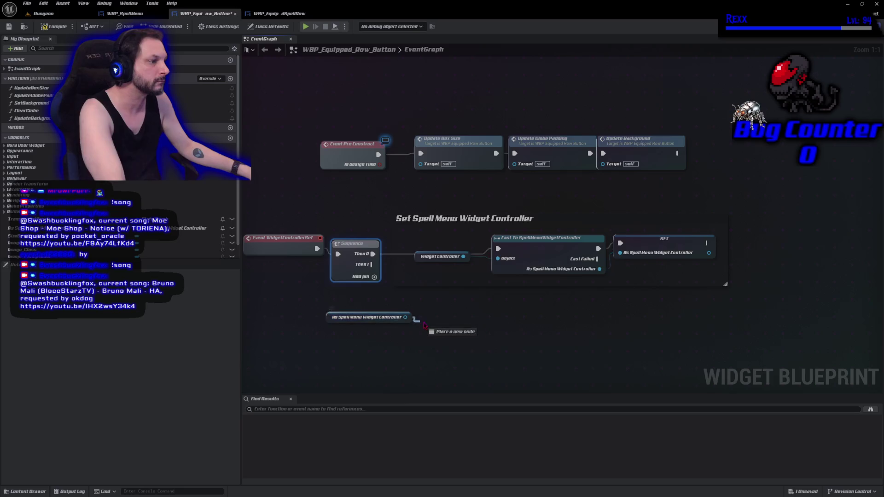
Bind an AbilityInfoDelegate_Event to Ability Info Delegate, run from the Sequence's Then 1
{"action": "left_click_drag", "start_coordinate": [405, 317], "coordinate": [418, 315]}
{"action": "type", "text": "assign"}
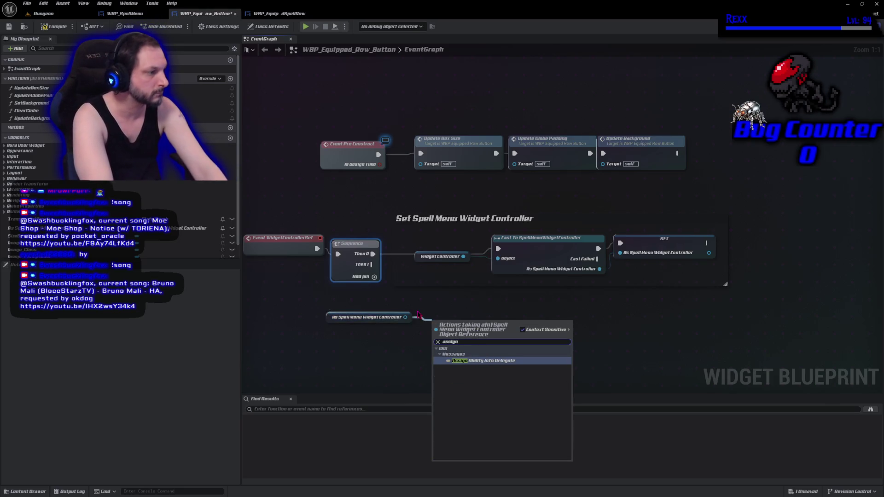
{"action": "key", "text": "Return"}
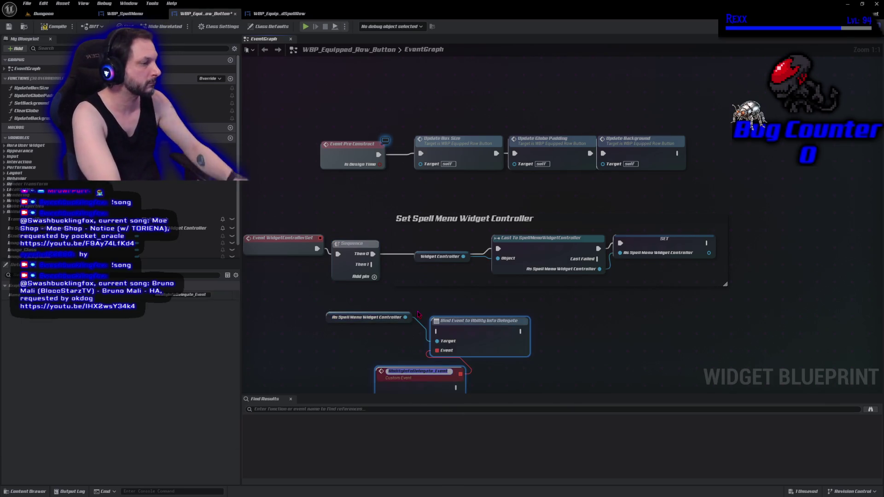
{"action": "mouse_move", "coordinate": [372, 264]}
{"action": "left_mouse_down"}
{"action": "mouse_move", "coordinate": [422, 276]}
{"action": "mouse_move", "coordinate": [443, 341]}
{"action": "mouse_move", "coordinate": [437, 332]}
{"action": "left_mouse_up"}
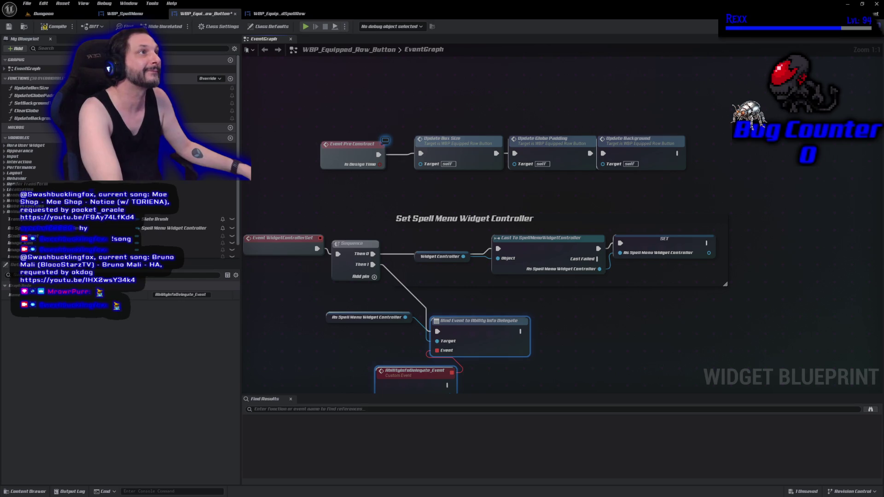
Split the event's Info with a Break Aura Ability Info node showing all its outputs
{"action": "mouse_move", "coordinate": [456, 392]}
{"action": "left_mouse_down"}
{"action": "mouse_move", "coordinate": [423, 269]}
{"action": "mouse_move", "coordinate": [445, 289]}
{"action": "left_mouse_up"}
{"action": "type", "text": "brea"}
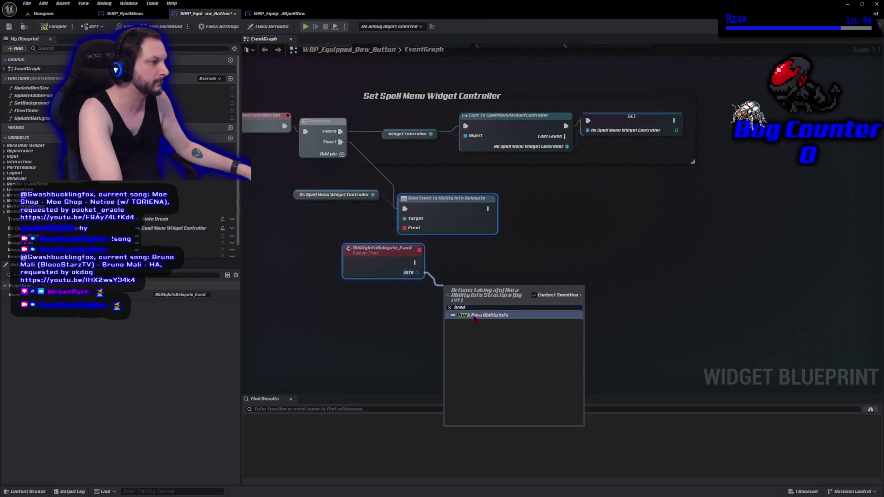
{"action": "left_click", "coordinate": [473, 316]}
{"action": "left_click", "coordinate": [472, 317]}
{"action": "left_click_drag", "start_coordinate": [472, 317], "coordinate": [364, 283]}
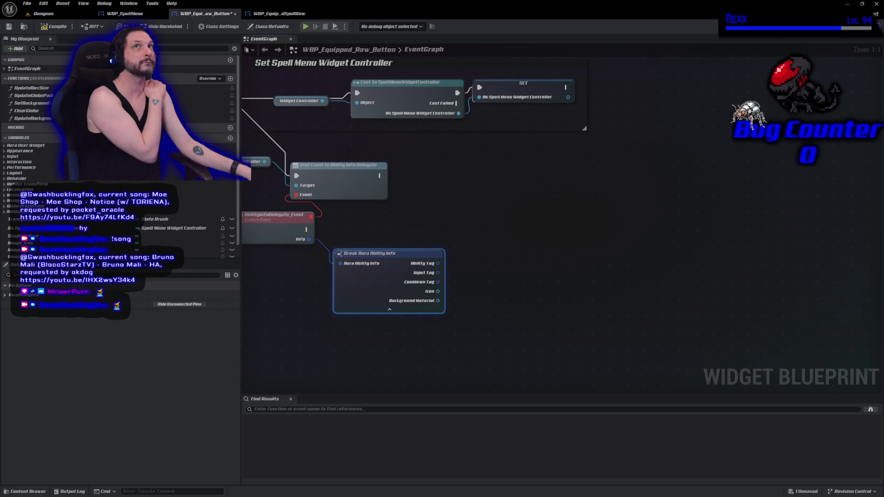
{"action": "left_click", "coordinate": [12, 49]}
Add a new button variable named InputTag of type Gameplay Tag
{"action": "left_click", "coordinate": [31, 77]}
{"action": "type", "text": "InputTag"}
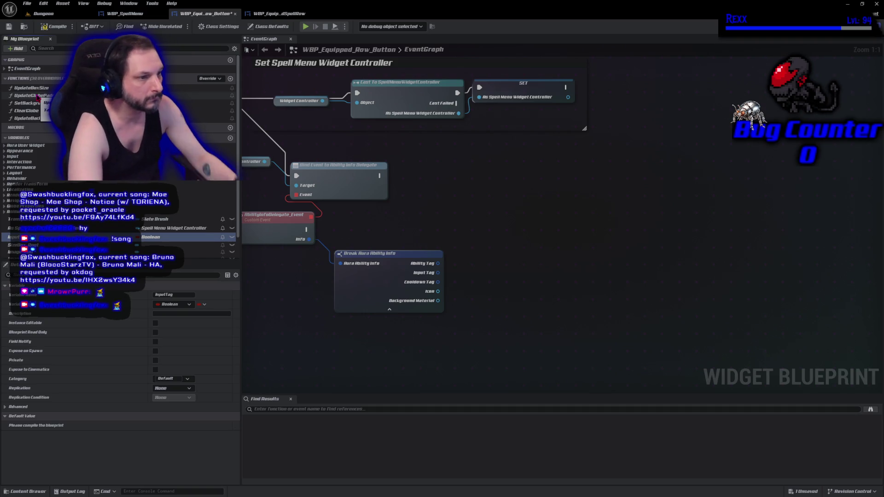
{"action": "left_click", "coordinate": [148, 237]}
{"action": "type", "text": "gameplaytag"}
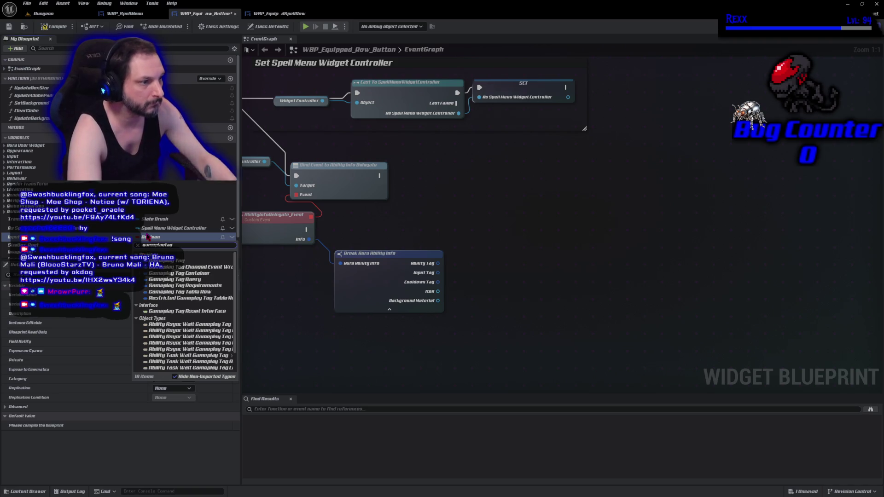
{"action": "key", "text": "Escape"}
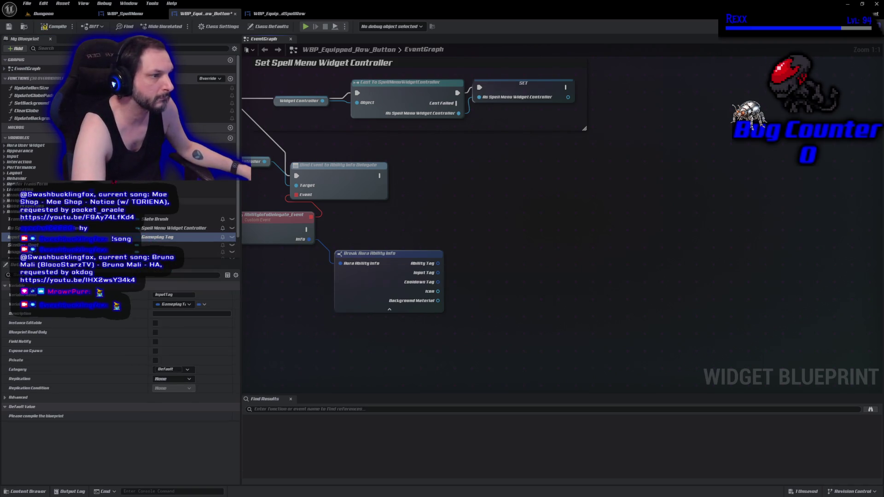
{"action": "left_click", "coordinate": [54, 27]}
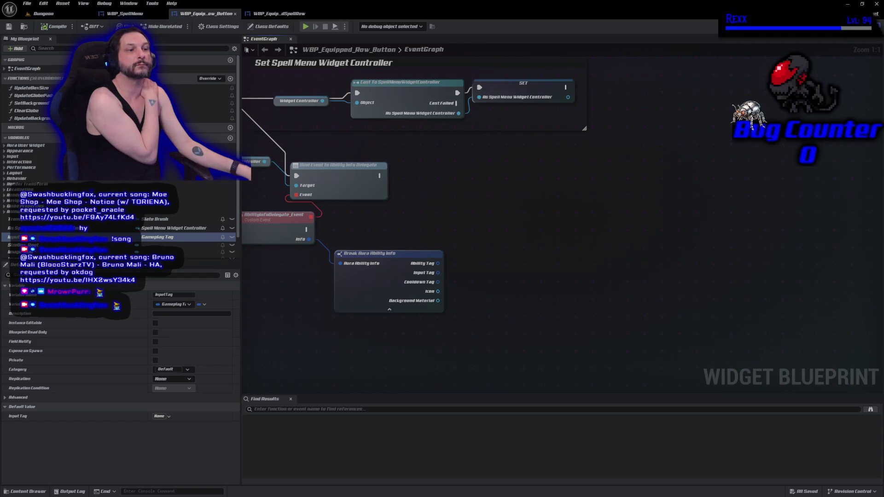
Make InputTag instance editable, compile and save the button, and view its Designer layout
{"action": "left_click", "coordinate": [155, 323]}
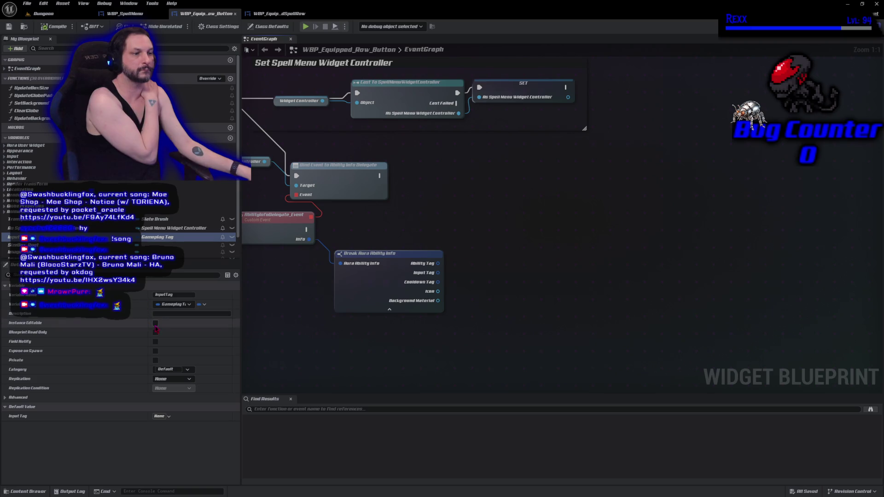
{"action": "left_click", "coordinate": [53, 27]}
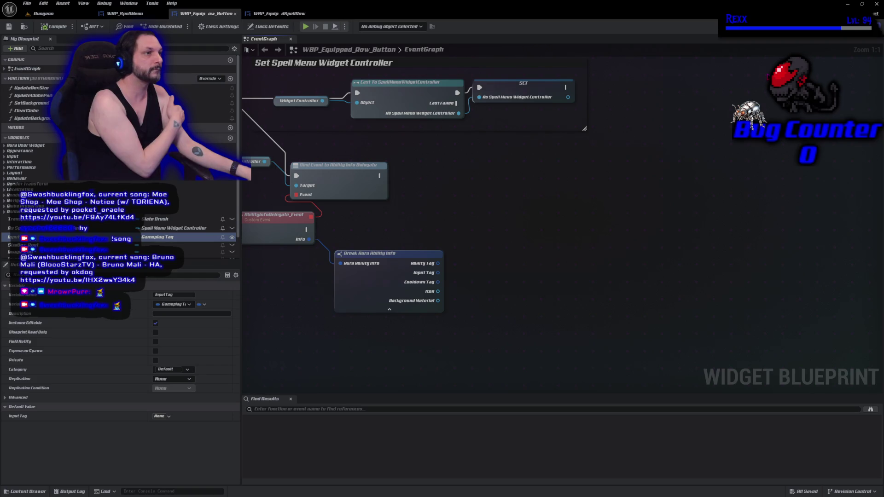
{"action": "left_click", "coordinate": [852, 33]}
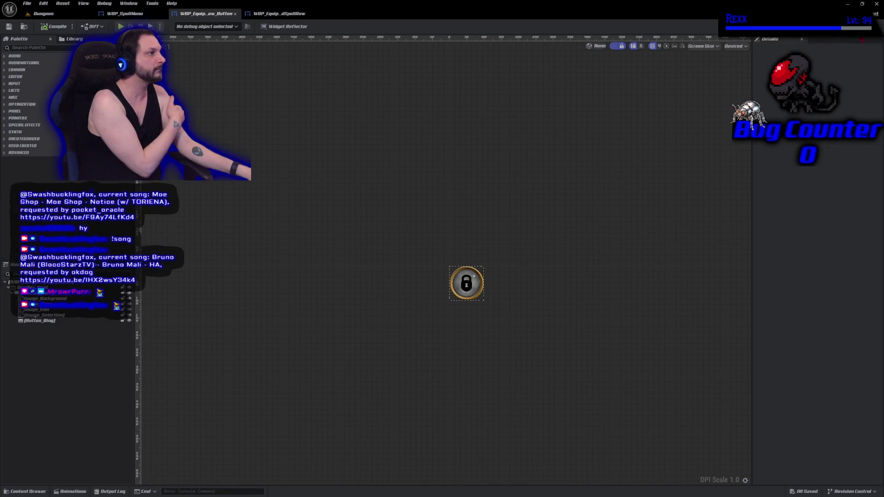
In WBP_EquippedSpellRow's designer, give Globe_LMB the InputTag.LMB input tag
{"action": "left_click", "coordinate": [870, 26]}
{"action": "left_click", "coordinate": [276, 13]}
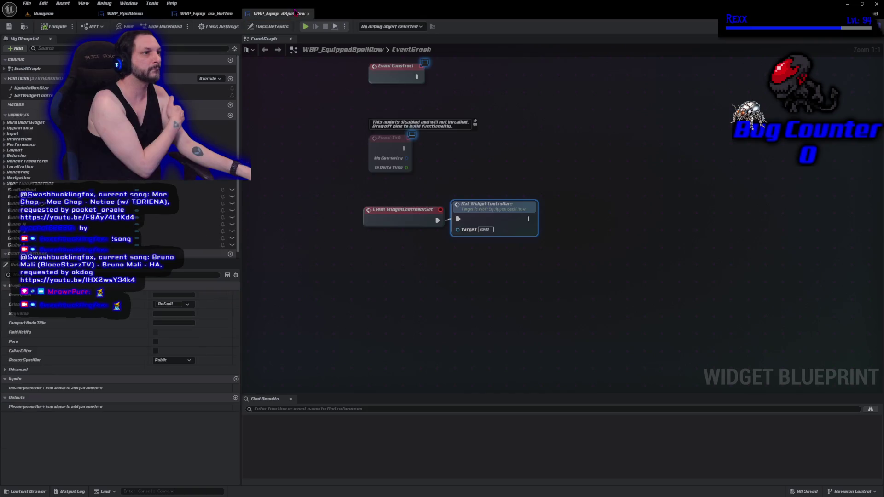
{"action": "left_click", "coordinate": [852, 32]}
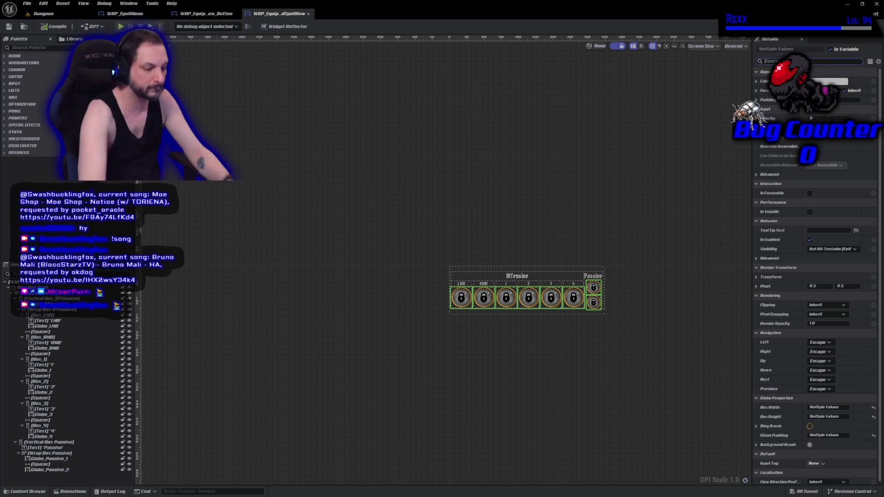
{"action": "type", "text": "l"}
{"action": "type", "text": "nput"}
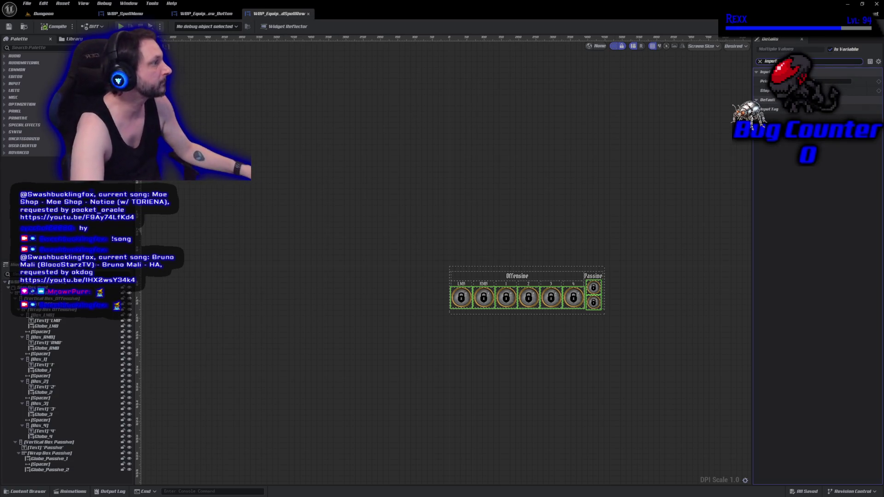
{"action": "left_click", "coordinate": [46, 326]}
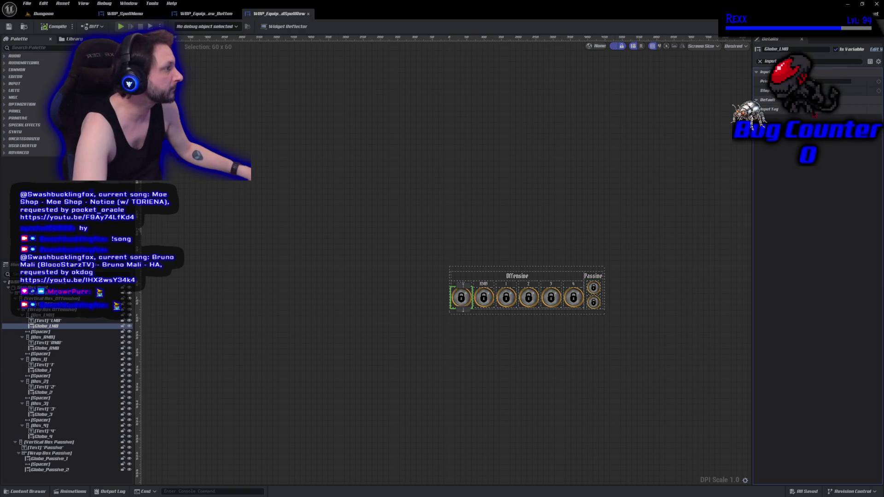
{"action": "left_click", "coordinate": [816, 116]}
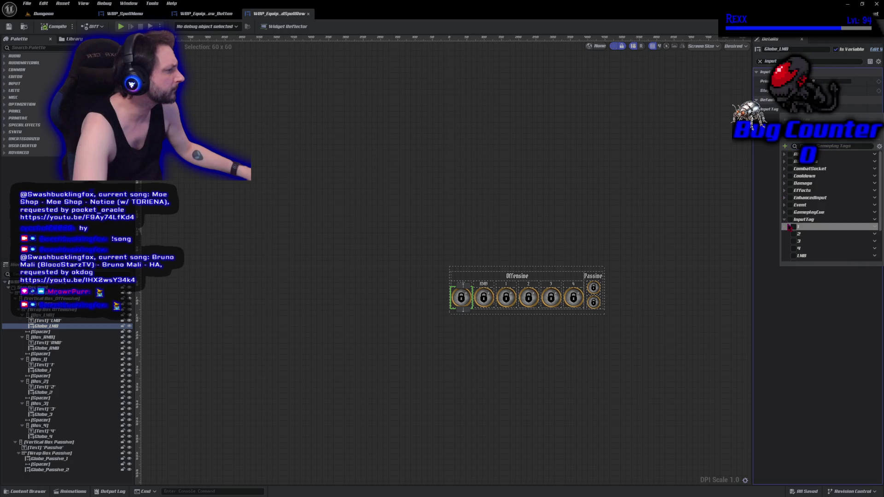
{"action": "left_click", "coordinate": [784, 219]}
{"action": "left_click", "coordinate": [794, 245]}
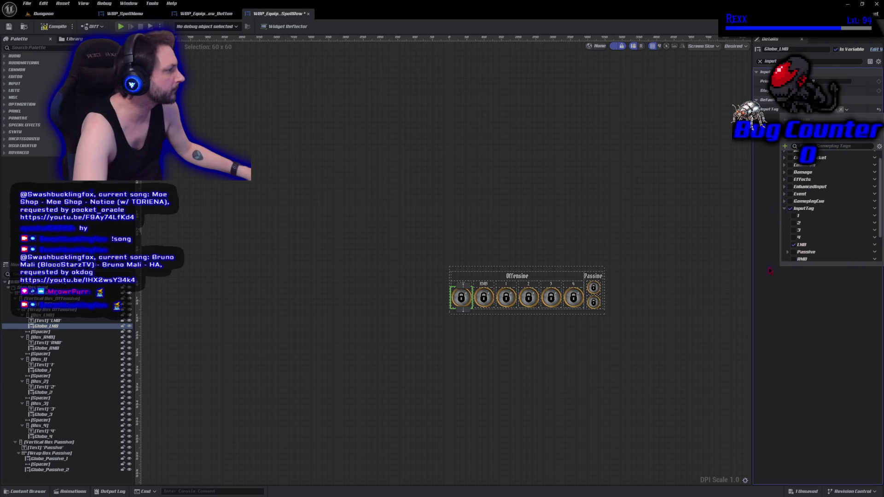
Give Globe_RMB the InputTag.RMB input tag
{"action": "left_click", "coordinate": [69, 353]}
{"action": "left_click", "coordinate": [46, 348]}
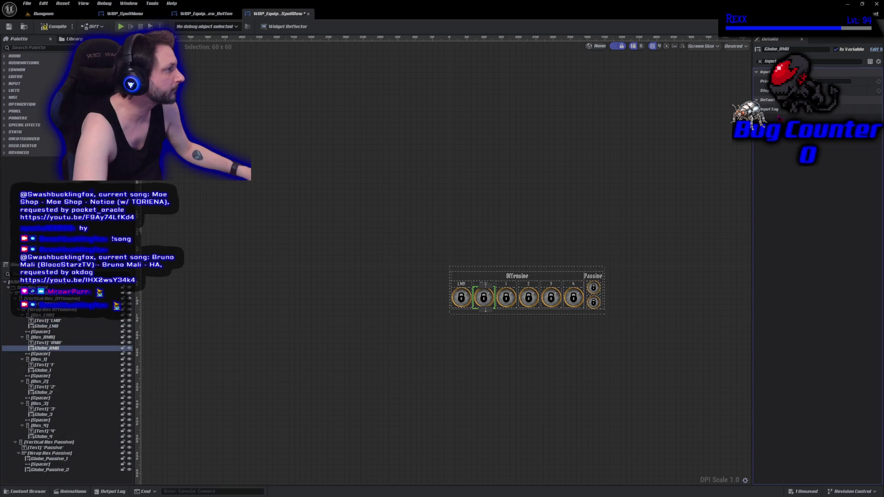
{"action": "left_click", "coordinate": [811, 110]}
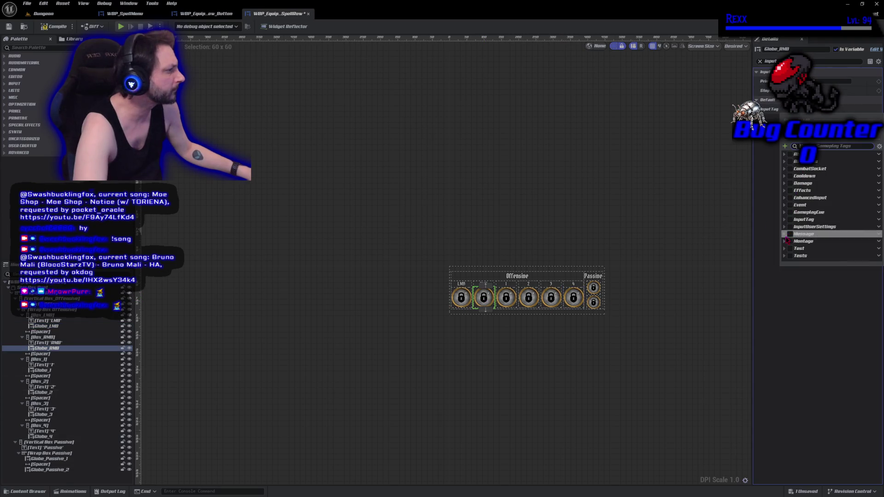
{"action": "left_click", "coordinate": [784, 220]}
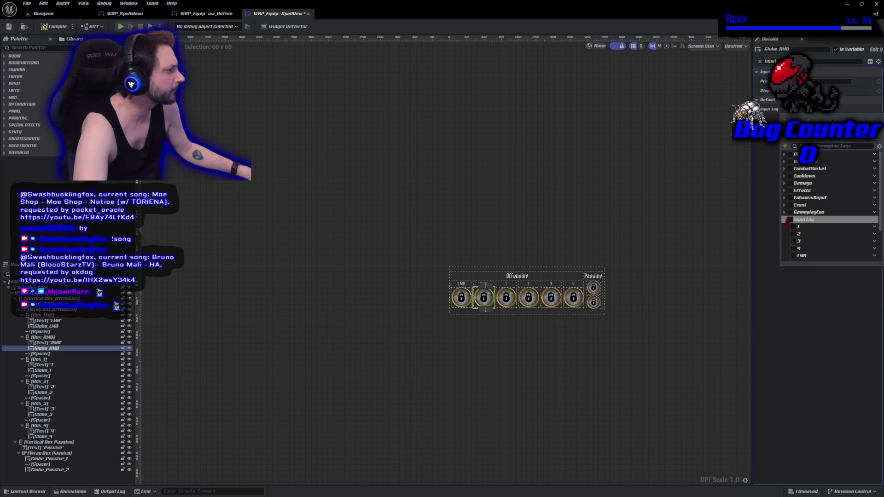
{"action": "scroll", "coordinate": [798, 248], "scroll_direction": "down", "scroll_amount": 1}
{"action": "left_click", "coordinate": [794, 260]}
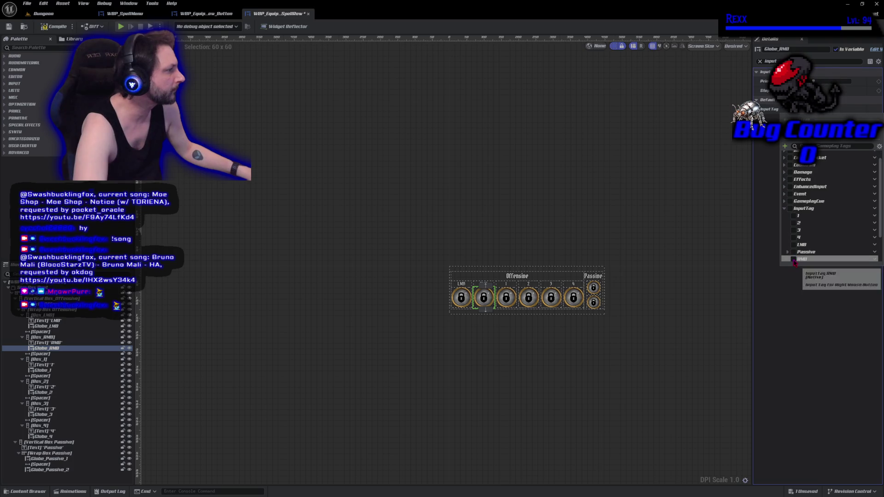
Assign Globe_1 and Globe_2 the input tags InputTag.1 and InputTag.2
{"action": "left_click", "coordinate": [507, 298]}
{"action": "left_click", "coordinate": [805, 118]}
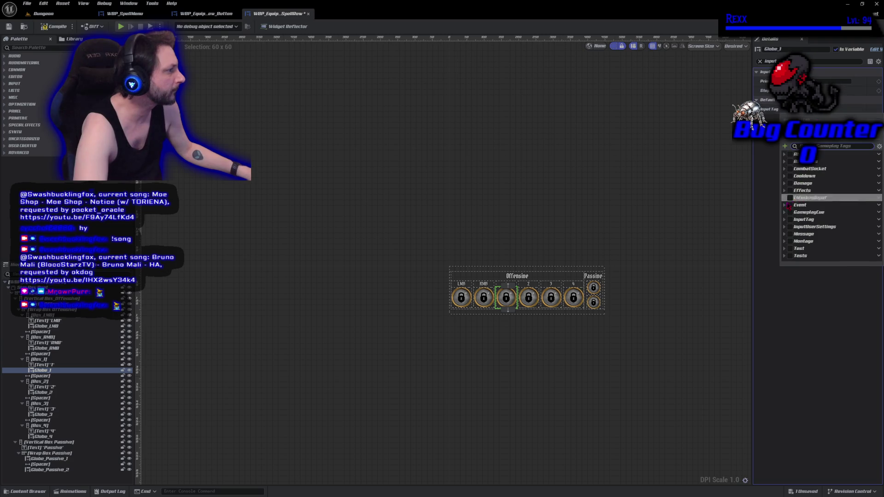
{"action": "left_click", "coordinate": [785, 220]}
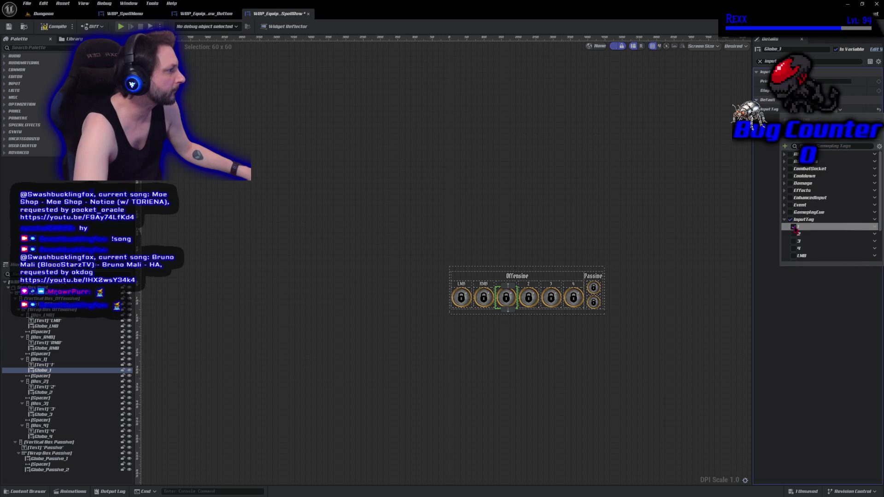
{"action": "left_click", "coordinate": [794, 227]}
{"action": "left_click", "coordinate": [528, 298]}
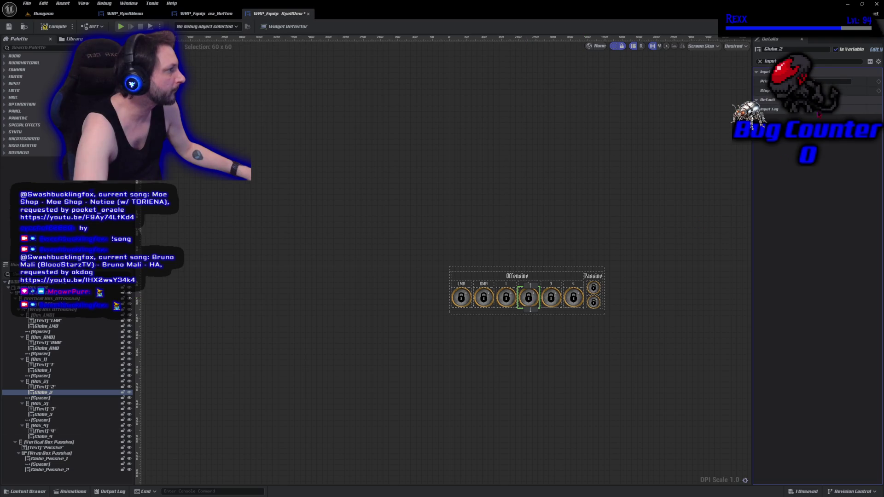
{"action": "left_click", "coordinate": [805, 116]}
{"action": "left_click", "coordinate": [785, 219]}
{"action": "left_click", "coordinate": [794, 234]}
Assign Globe_3 and Globe_4 the input tags InputTag.3 and InputTag.4
{"action": "left_click", "coordinate": [552, 298]}
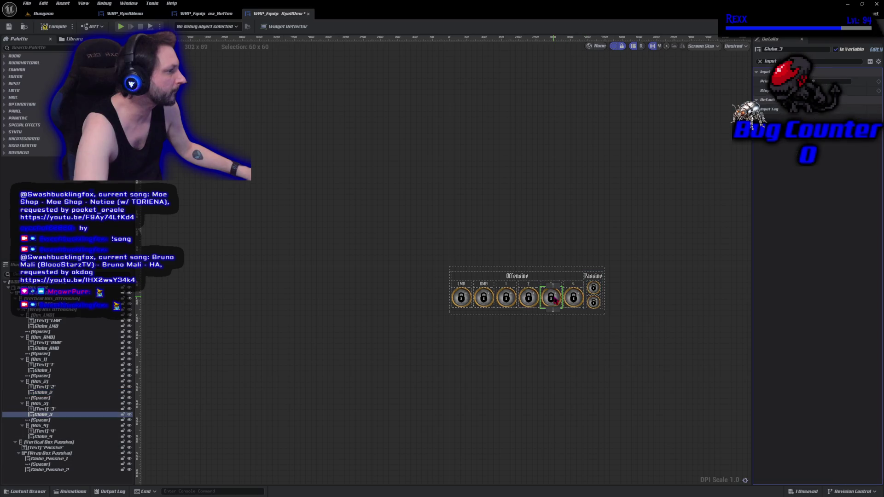
{"action": "left_click", "coordinate": [805, 116]}
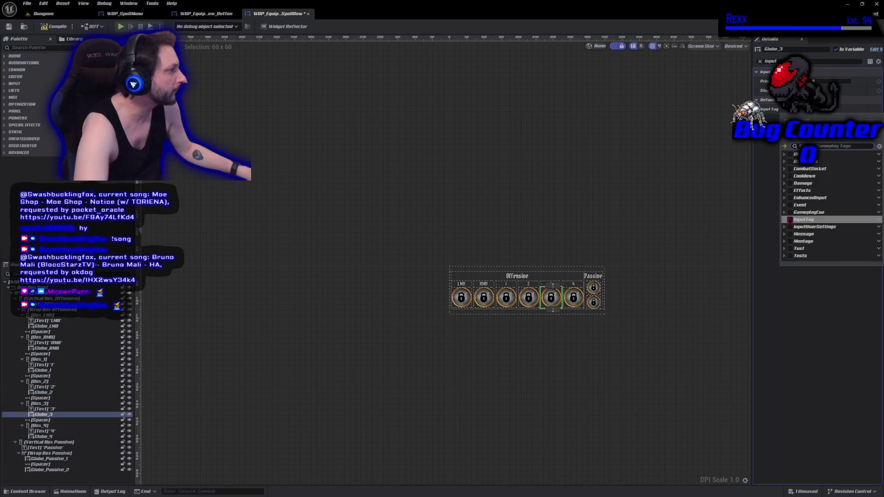
{"action": "left_click", "coordinate": [784, 220]}
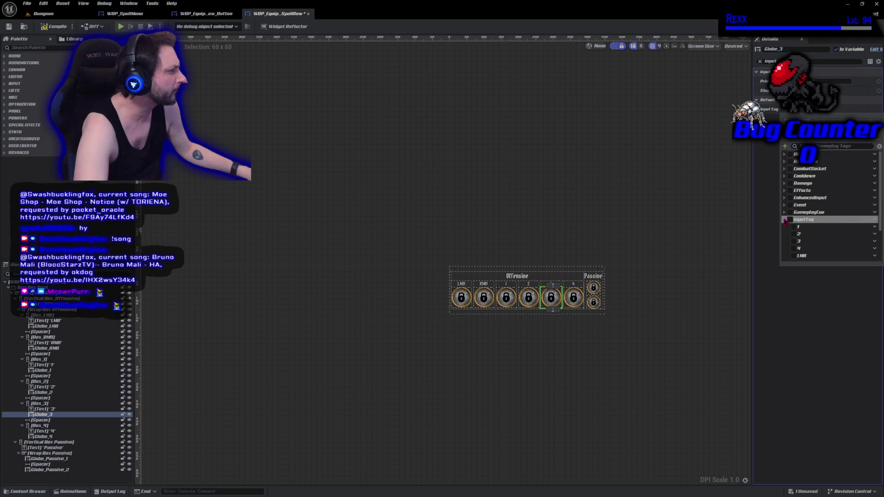
{"action": "left_click", "coordinate": [794, 243]}
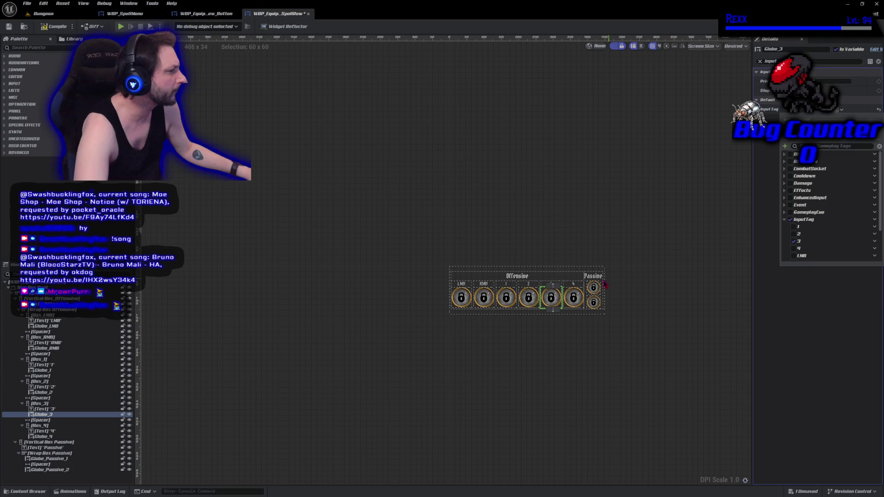
{"action": "left_click", "coordinate": [573, 298]}
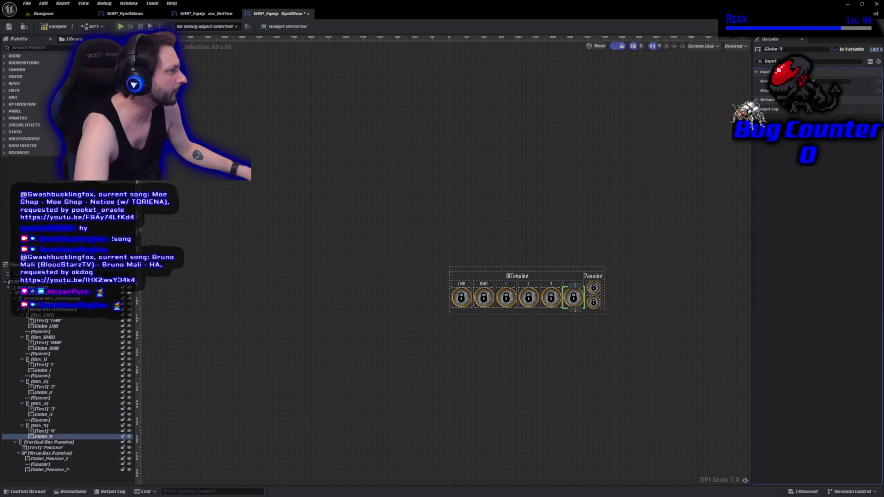
{"action": "left_click", "coordinate": [797, 119]}
{"action": "left_click", "coordinate": [785, 220]}
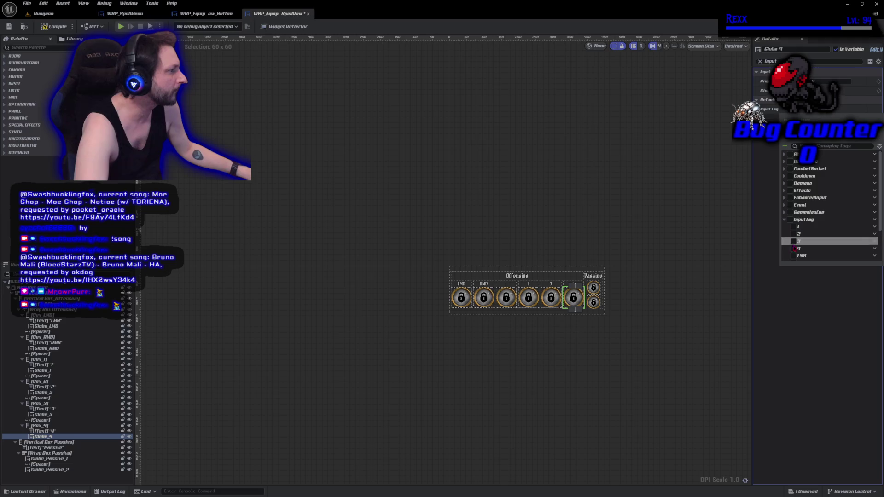
{"action": "left_click", "coordinate": [796, 251]}
Tag Globe_Passive_1 and Globe_Passive_2 with InputTag.Passive.1 and Passive.2, then compile and save
{"action": "left_click", "coordinate": [594, 288]}
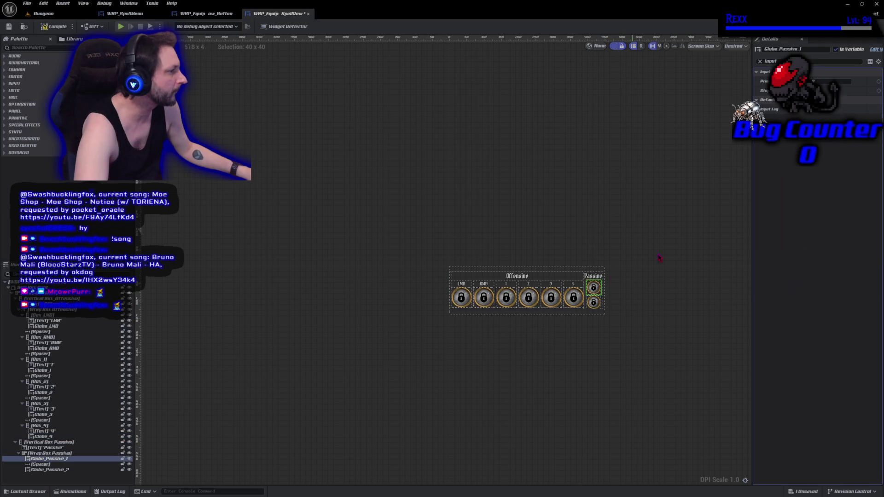
{"action": "left_click", "coordinate": [797, 119]}
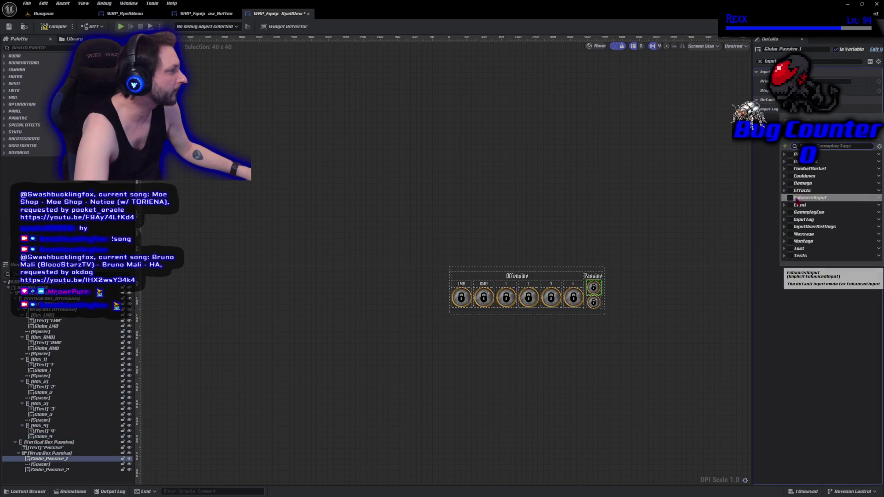
{"action": "left_click", "coordinate": [784, 220]}
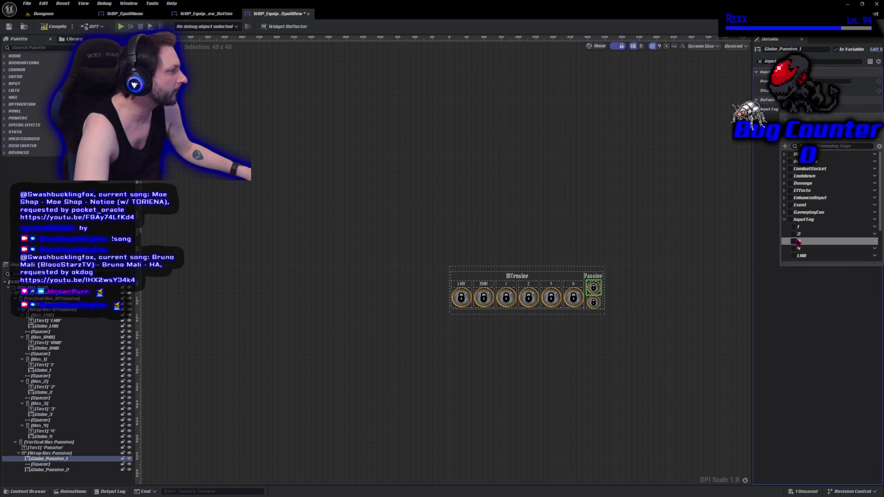
{"action": "scroll", "coordinate": [801, 247], "scroll_direction": "down", "scroll_amount": 1}
{"action": "scroll", "coordinate": [802, 246], "scroll_direction": "down", "scroll_amount": 1}
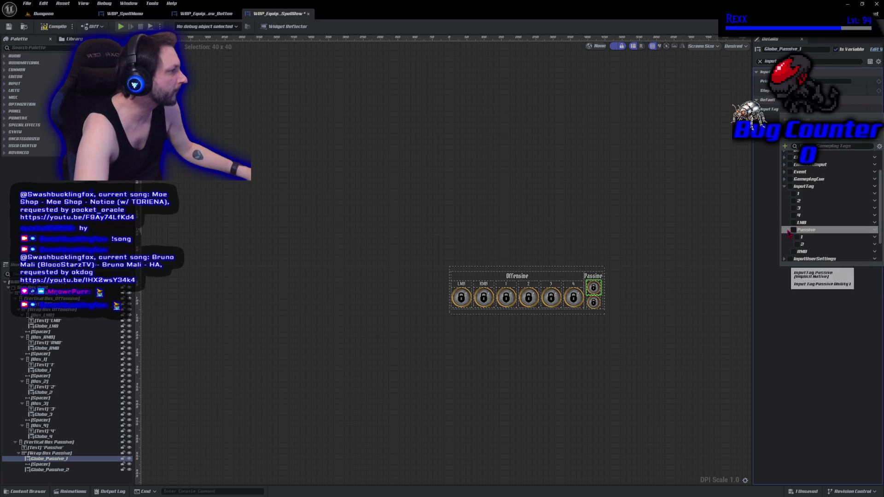
{"action": "left_click", "coordinate": [788, 230]}
{"action": "left_click", "coordinate": [797, 237]}
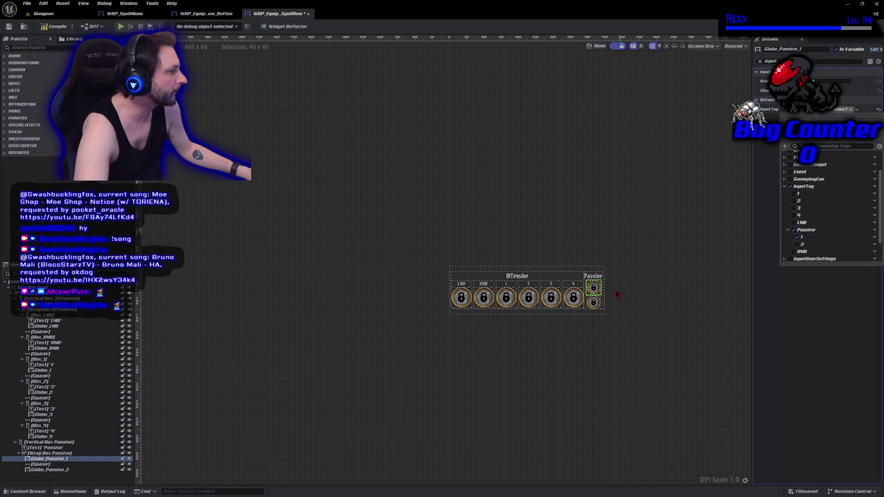
{"action": "left_click", "coordinate": [598, 304]}
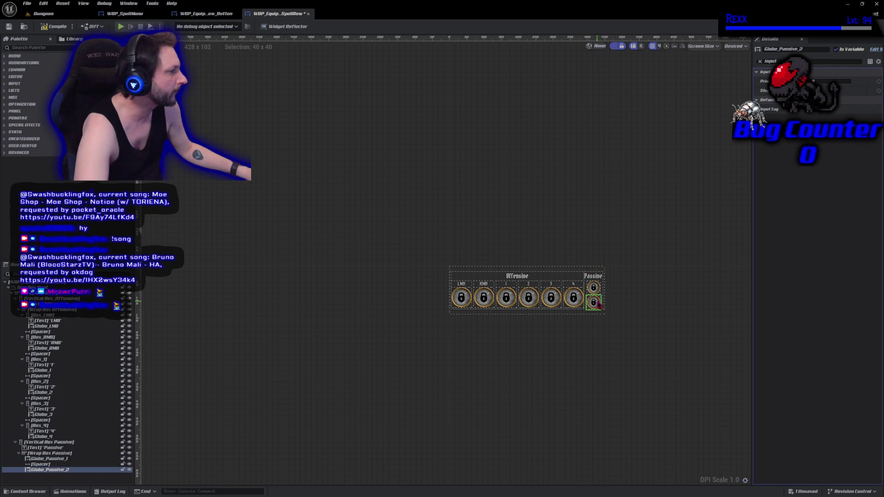
{"action": "left_click", "coordinate": [816, 114]}
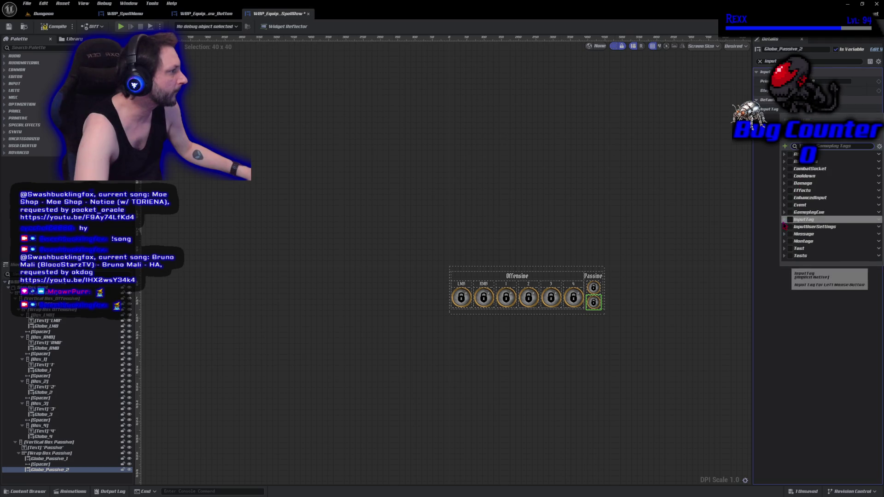
{"action": "scroll", "coordinate": [792, 242], "scroll_direction": "down", "scroll_amount": 3}
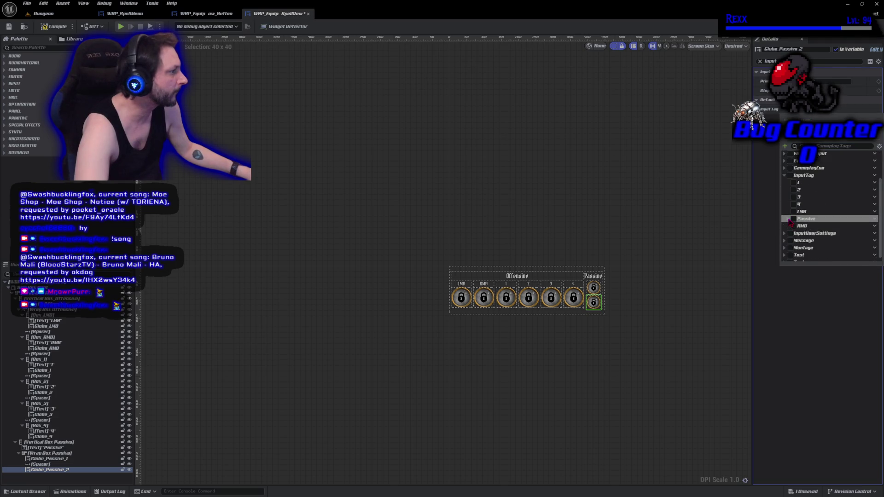
{"action": "left_click", "coordinate": [800, 235]}
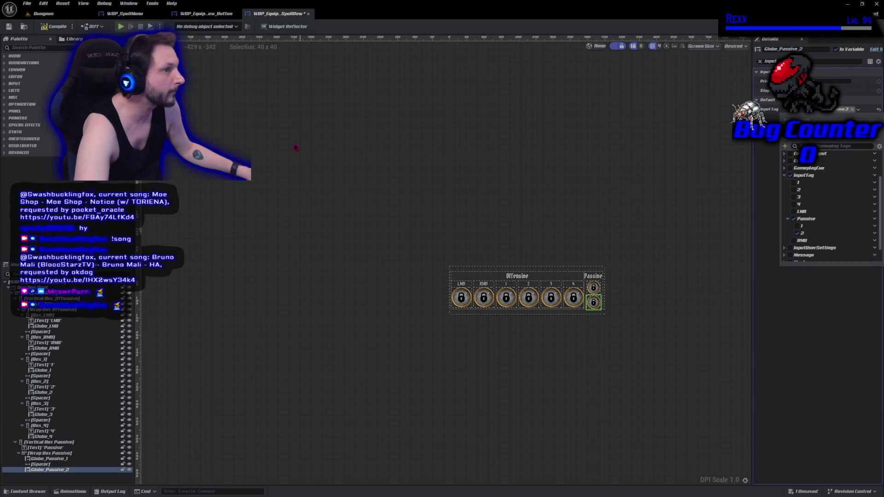
{"action": "left_click", "coordinate": [58, 27]}
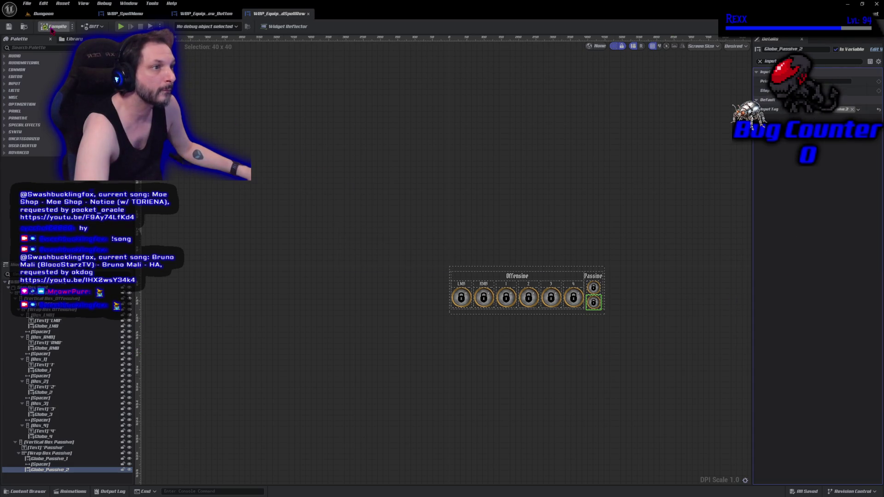
{"action": "left_click", "coordinate": [8, 27]}
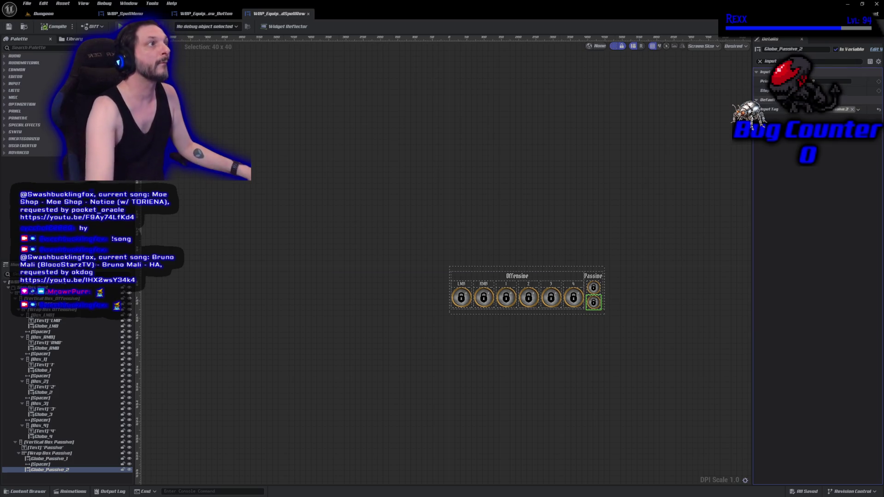
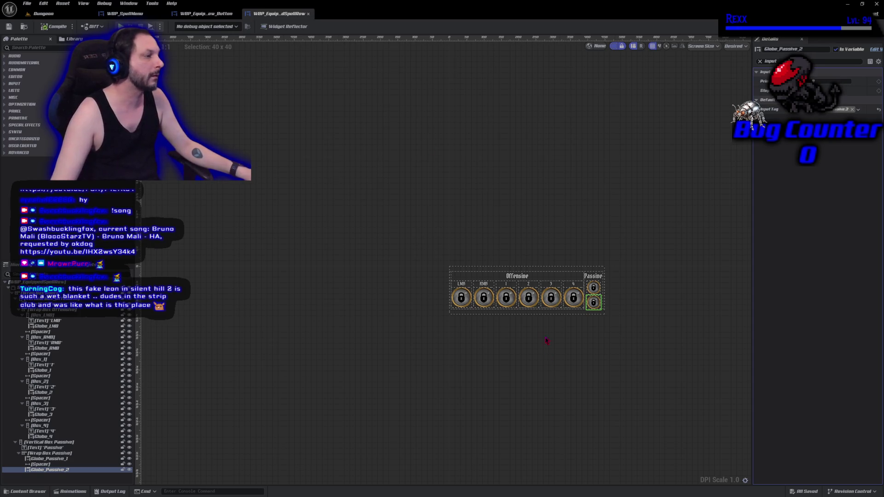
Switch to the WBP_Equipped_Row_Button editor tab to show its EventGraph
{"action": "left_click", "coordinate": [210, 16]}
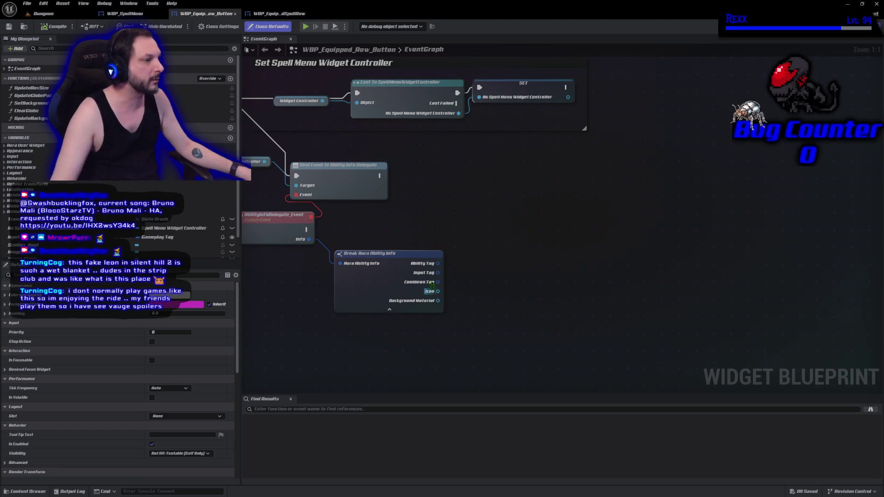
Add a Matches Tag node with Break Aura Ability Info's Input Tag wired into Tag One
{"action": "left_click_drag", "start_coordinate": [437, 273], "coordinate": [467, 272]}
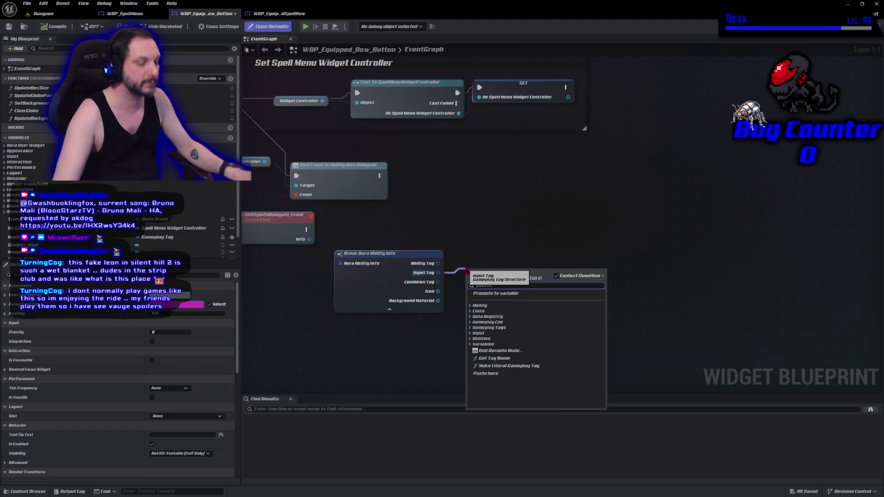
{"action": "type", "text": "matches"}
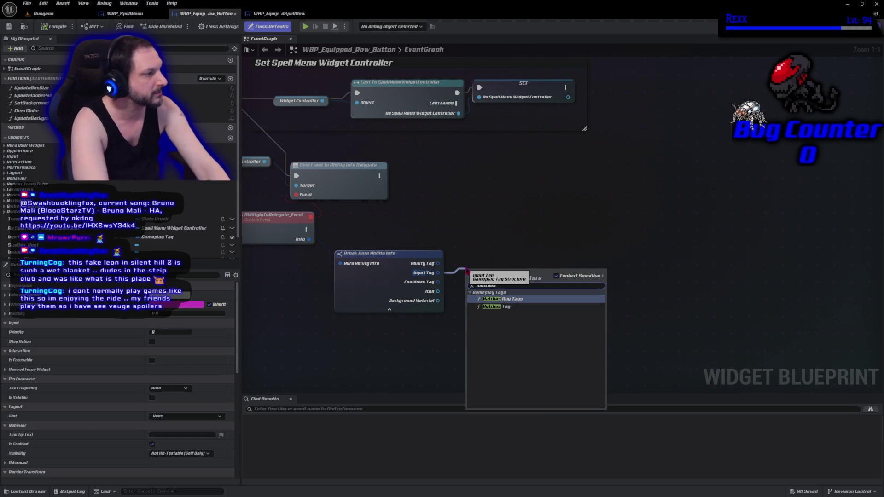
{"action": "key", "text": "Escape"}
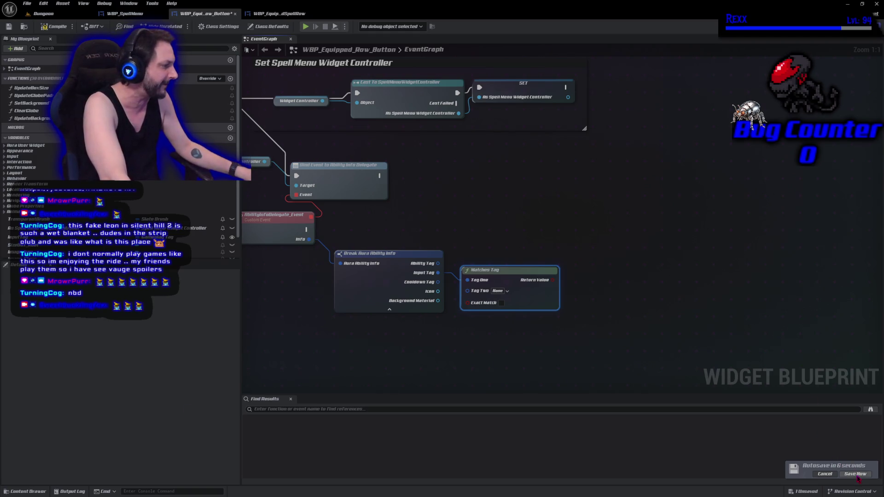
{"action": "left_click", "coordinate": [856, 475]}
{"action": "left_click", "coordinate": [358, 340]}
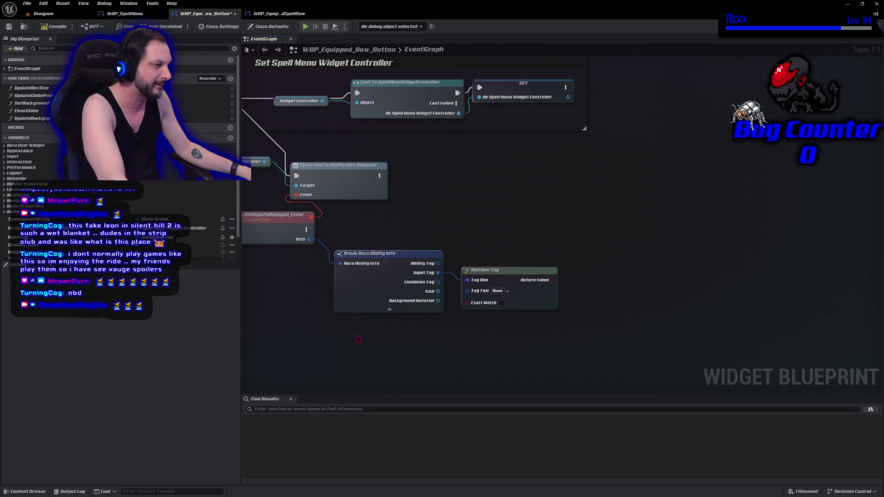
{"action": "left_click_drag", "start_coordinate": [358, 339], "coordinate": [409, 352]}
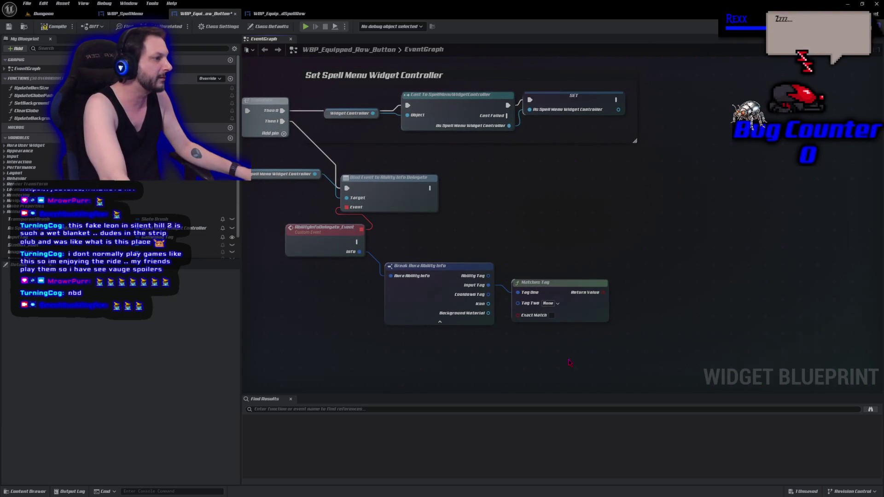
Wire the Input Tag variable into Matches Tag's Tag Two, enable Exact Match, and save
{"action": "left_click_drag", "start_coordinate": [571, 289], "coordinate": [620, 284]}
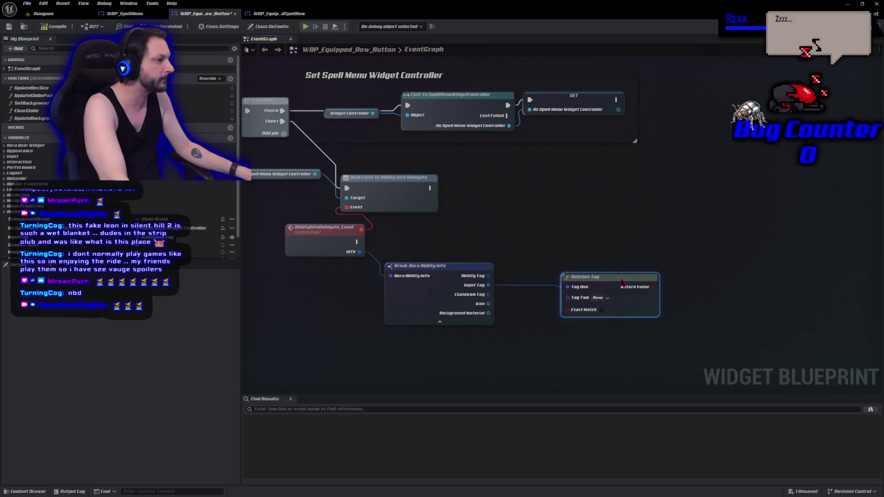
{"action": "left_click_drag", "start_coordinate": [202, 237], "coordinate": [577, 303]}
{"action": "left_click_drag", "start_coordinate": [509, 296], "coordinate": [525, 296]}
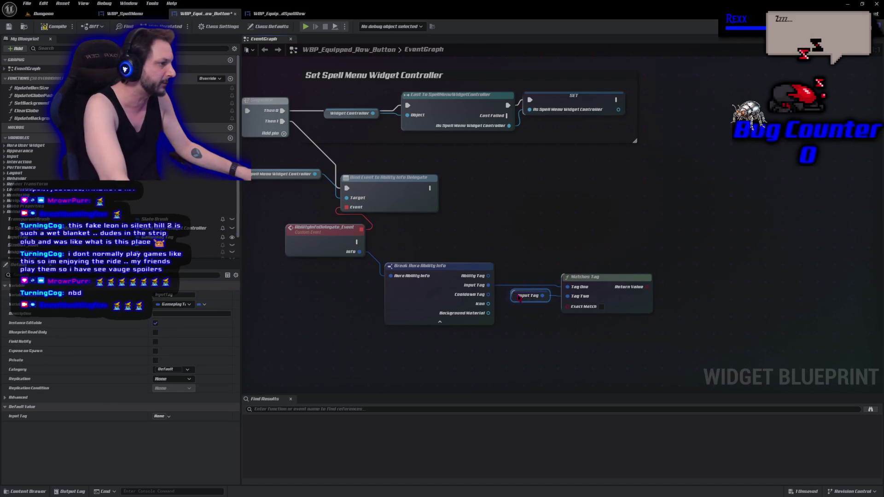
{"action": "key", "text": "ctrl+s"}
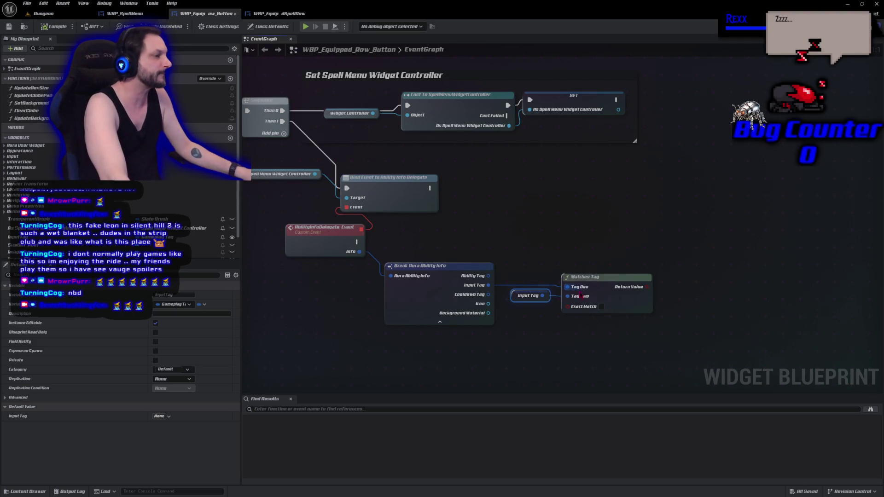
{"action": "left_click", "coordinate": [601, 308]}
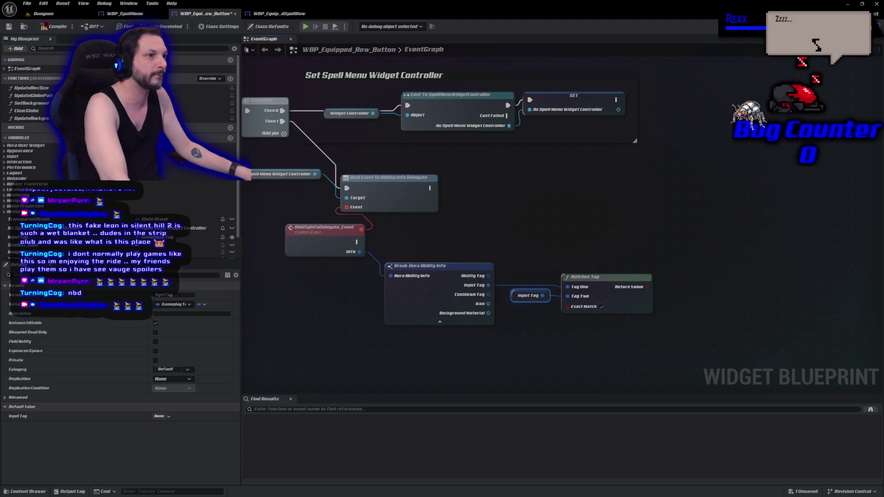
{"action": "key", "text": "ctrl+s"}
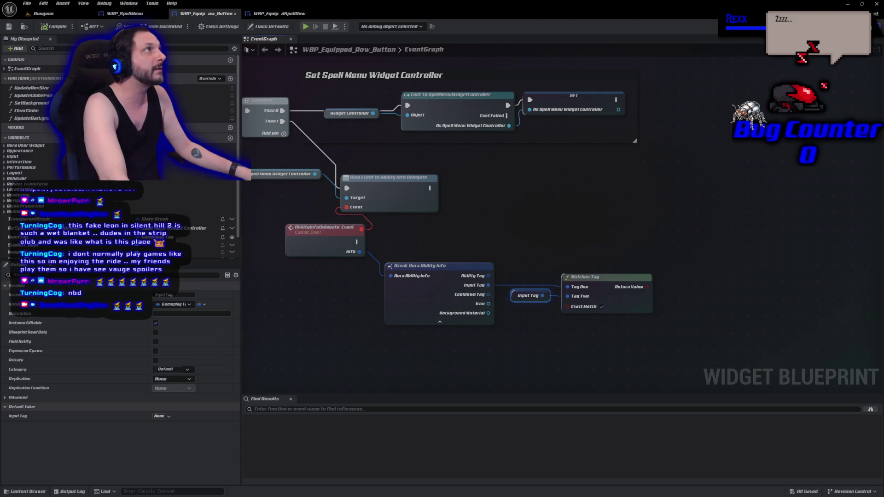
Add a Branch run by the ability info event, conditioned on the Matches Tag result, and save
{"action": "left_click", "coordinate": [684, 280]}
{"action": "left_click", "coordinate": [684, 280]}
{"action": "left_click_drag", "start_coordinate": [688, 300], "coordinate": [647, 287]}
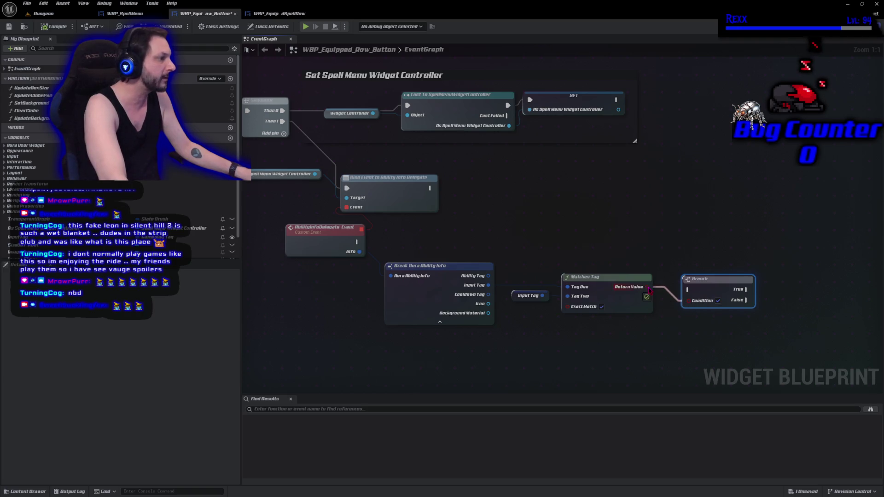
{"action": "mouse_move", "coordinate": [351, 245]}
{"action": "left_mouse_down"}
{"action": "mouse_move", "coordinate": [511, 249]}
{"action": "mouse_move", "coordinate": [688, 289]}
{"action": "left_mouse_up"}
{"action": "left_click_drag", "start_coordinate": [704, 279], "coordinate": [705, 229]}
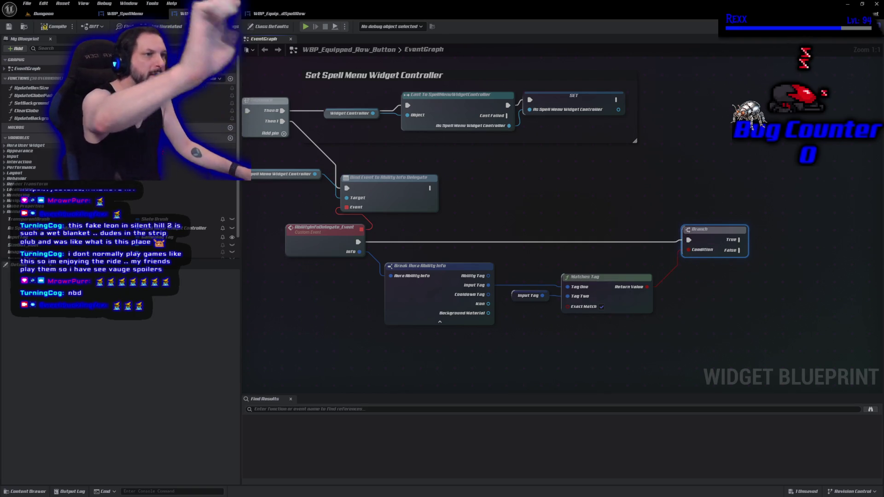
{"action": "key", "text": "ctrl+s"}
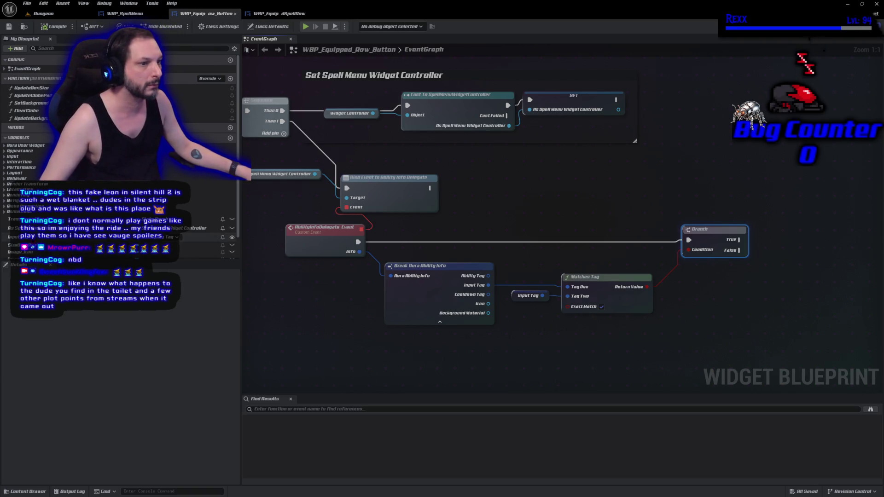
Place a getter for the Image_Icon variable beside the Branch
{"action": "scroll", "coordinate": [69, 138], "scroll_direction": "down", "scroll_amount": 2}
{"action": "mouse_move", "coordinate": [18, 226]}
{"action": "left_mouse_down"}
{"action": "mouse_move", "coordinate": [373, 217]}
{"action": "mouse_move", "coordinate": [718, 228]}
{"action": "mouse_move", "coordinate": [741, 198]}
{"action": "mouse_move", "coordinate": [792, 194]}
{"action": "left_mouse_up"}
{"action": "left_click", "coordinate": [766, 209]}
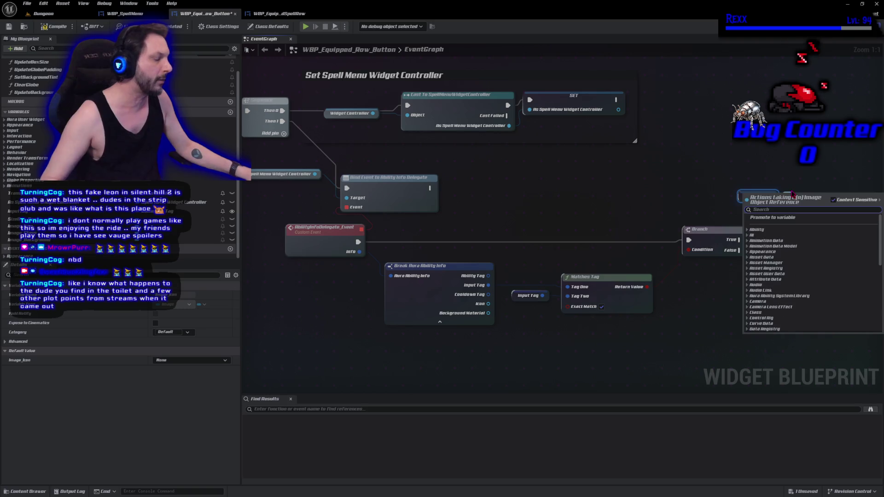
Try a Set Brush node for the icon, then remove it and cancel the stray Background Material wire
{"action": "type", "text": "set brush"}
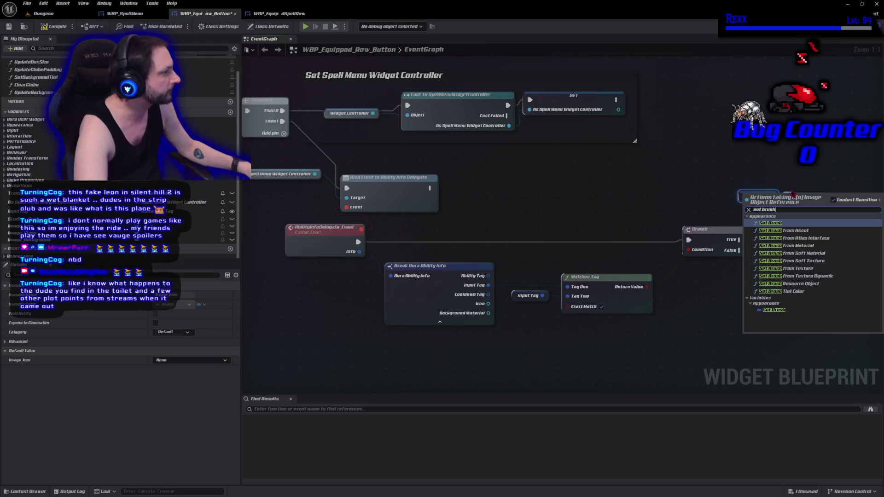
{"action": "left_click", "coordinate": [781, 311]}
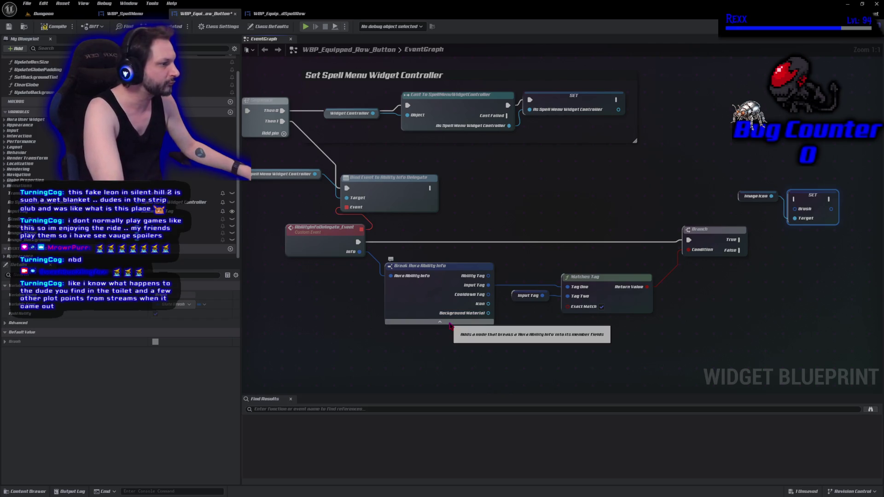
{"action": "mouse_move", "coordinate": [481, 317]}
{"action": "left_mouse_down"}
{"action": "mouse_move", "coordinate": [489, 311]}
{"action": "mouse_move", "coordinate": [521, 340]}
{"action": "mouse_move", "coordinate": [744, 325]}
{"action": "mouse_move", "coordinate": [788, 221]}
{"action": "mouse_move", "coordinate": [587, 347]}
{"action": "left_mouse_up"}
{"action": "left_click", "coordinate": [746, 283]}
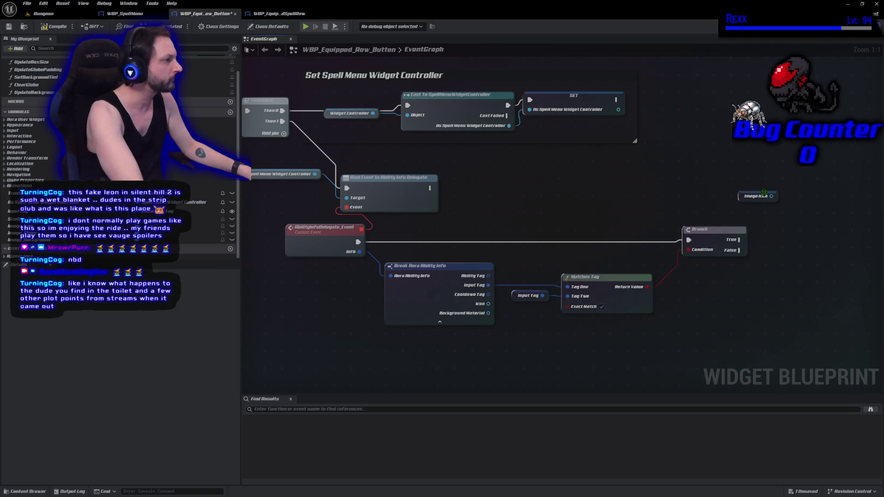
Add Set Brush From Texture on Image Icon, run from Branch True, using the ability's Icon texture
{"action": "left_click_drag", "start_coordinate": [771, 197], "coordinate": [787, 193]}
{"action": "type", "text": "s"}
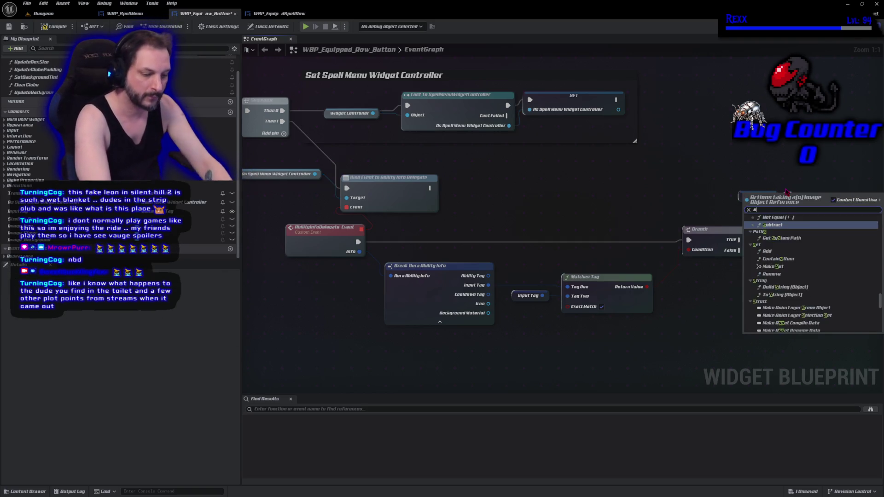
{"action": "type", "text": "et b"}
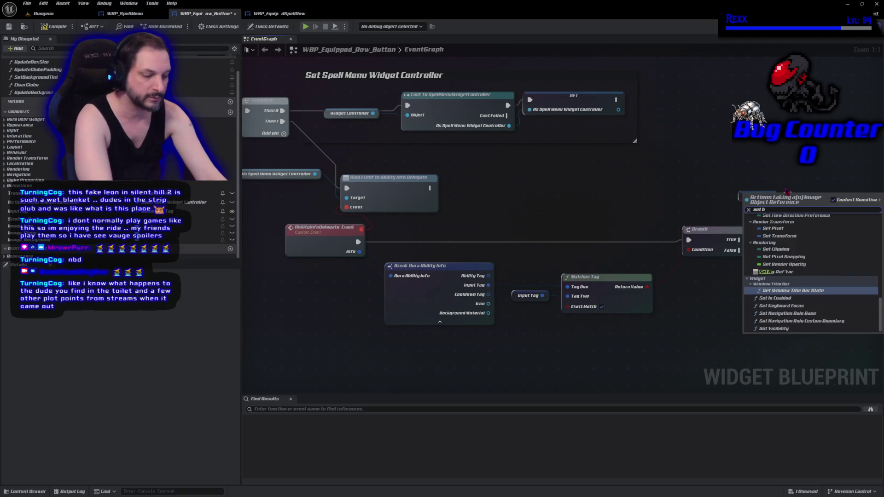
{"action": "type", "text": "rush from tex"}
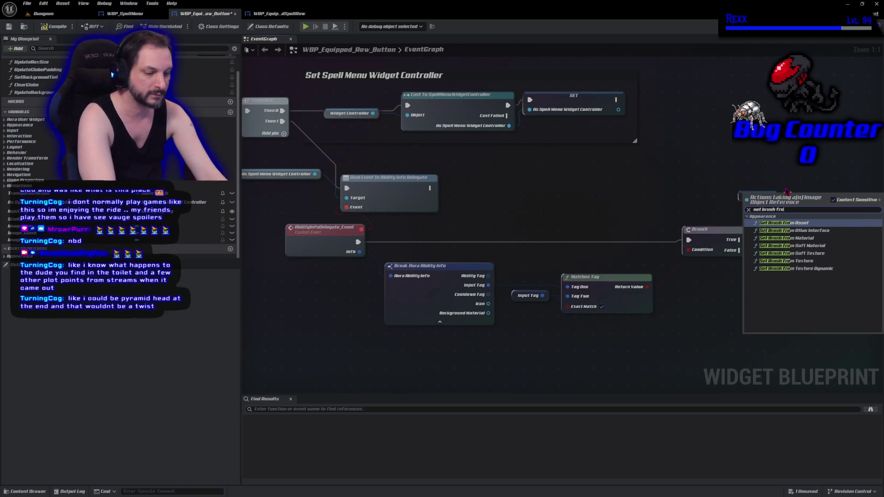
{"action": "key", "text": "Return"}
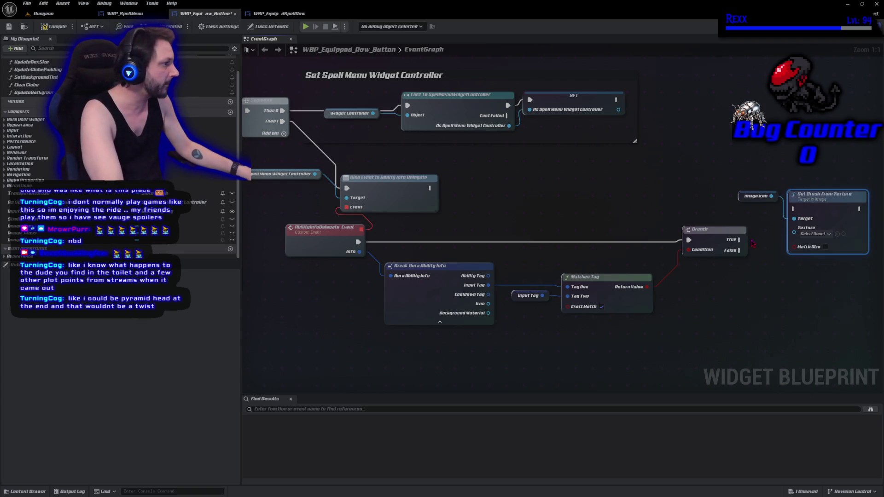
{"action": "left_click_drag", "start_coordinate": [739, 239], "coordinate": [794, 209]}
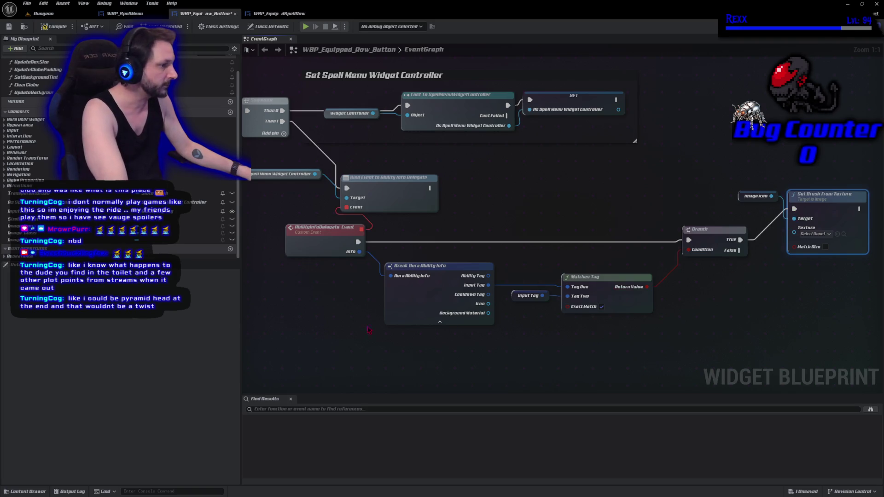
{"action": "mouse_move", "coordinate": [487, 303]}
{"action": "left_mouse_down"}
{"action": "mouse_move", "coordinate": [746, 289]}
{"action": "mouse_move", "coordinate": [794, 228]}
{"action": "left_mouse_up"}
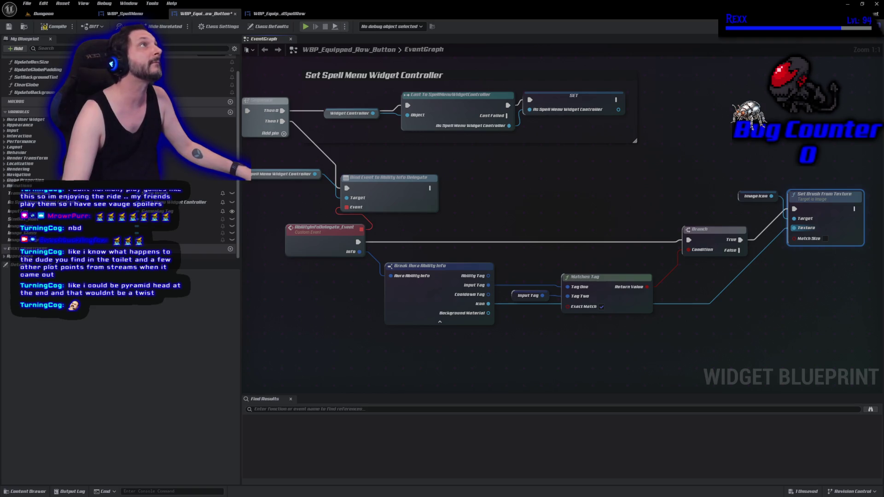
Place an Image_Background getter and search its pin for 'set brush from' actions
{"action": "mouse_move", "coordinate": [21, 240]}
{"action": "left_mouse_down"}
{"action": "mouse_move", "coordinate": [838, 219]}
{"action": "mouse_move", "coordinate": [836, 163]}
{"action": "mouse_move", "coordinate": [451, 170]}
{"action": "left_mouse_up"}
{"action": "left_click", "coordinate": [846, 167]}
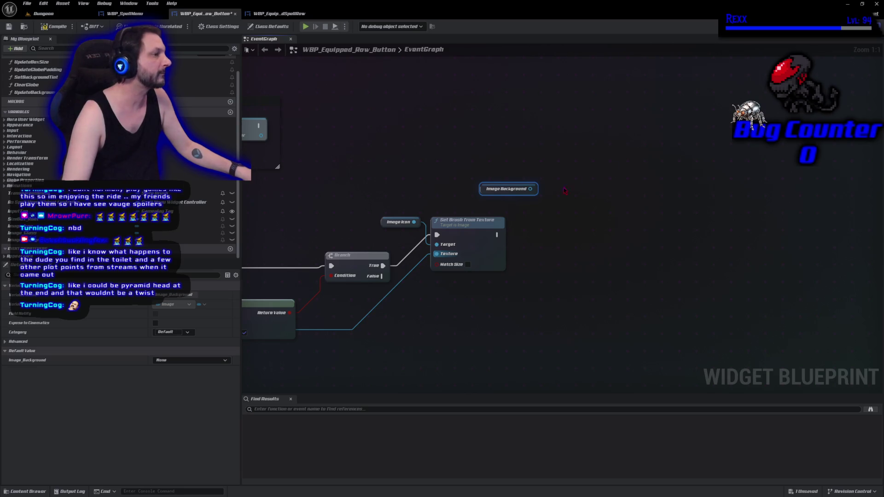
{"action": "left_click_drag", "start_coordinate": [530, 188], "coordinate": [561, 201]}
{"action": "type", "text": "set brush from"}
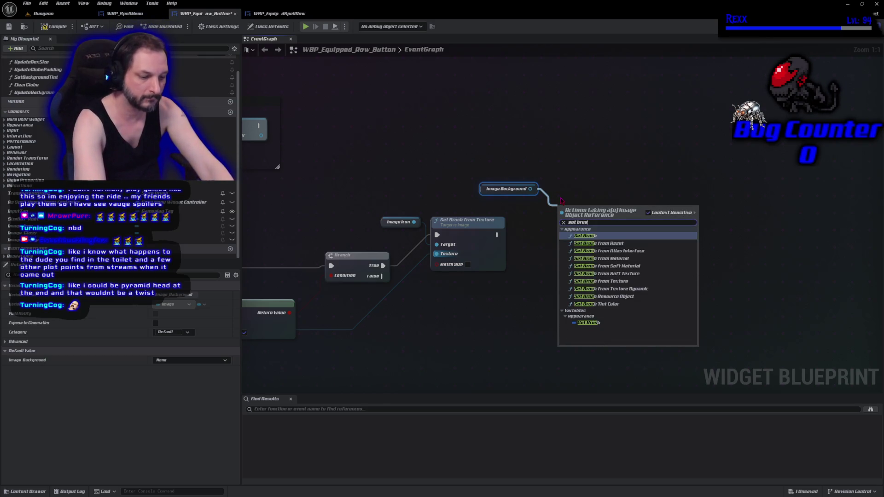